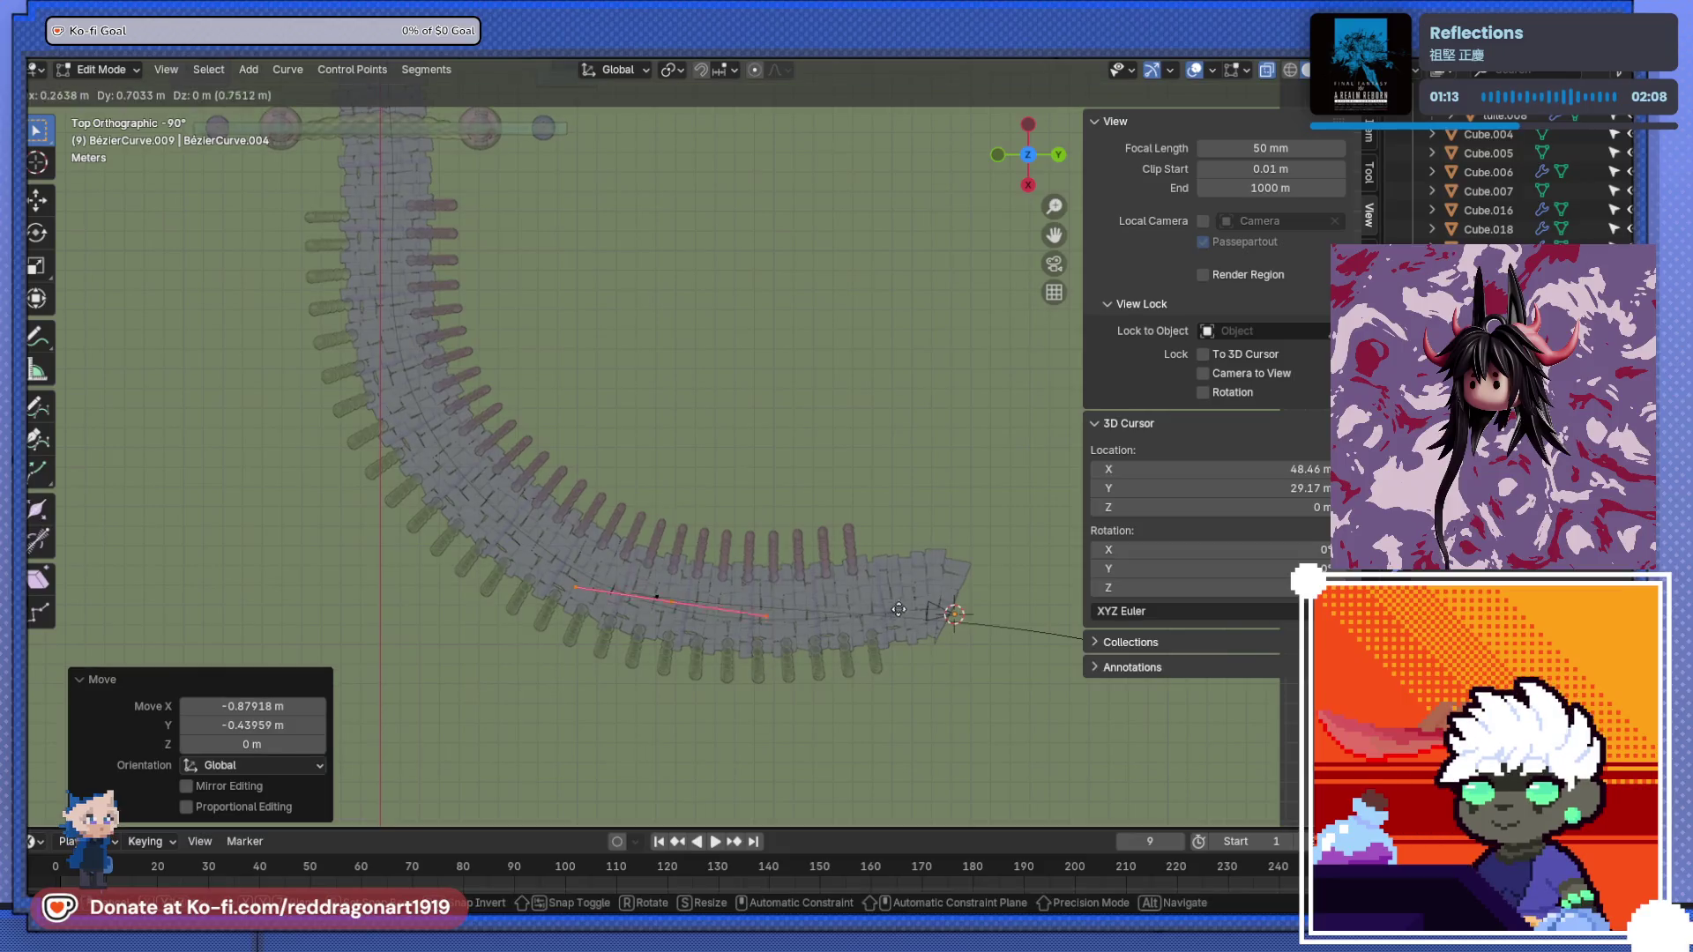
- Extend the Bézier path points up the walkway, turning and repositioning them along its curve
key("g")
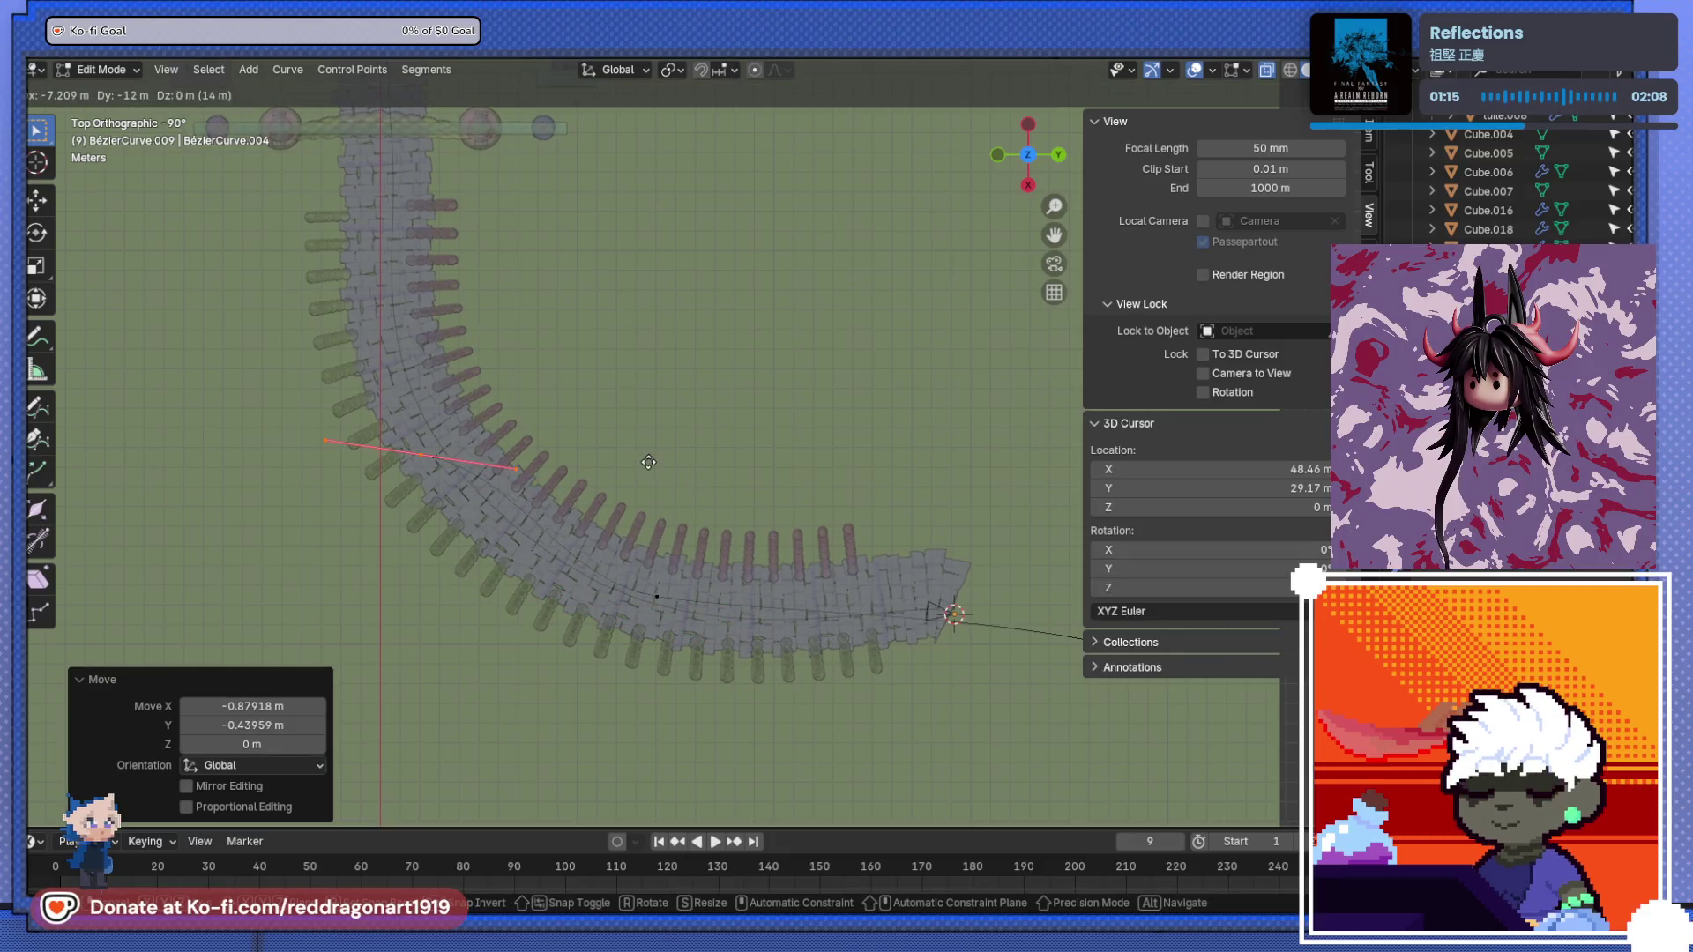
left_click(635, 460)
key("r")
left_click(524, 618)
middle_click_drag(558, 522, 675, 645, "shift")
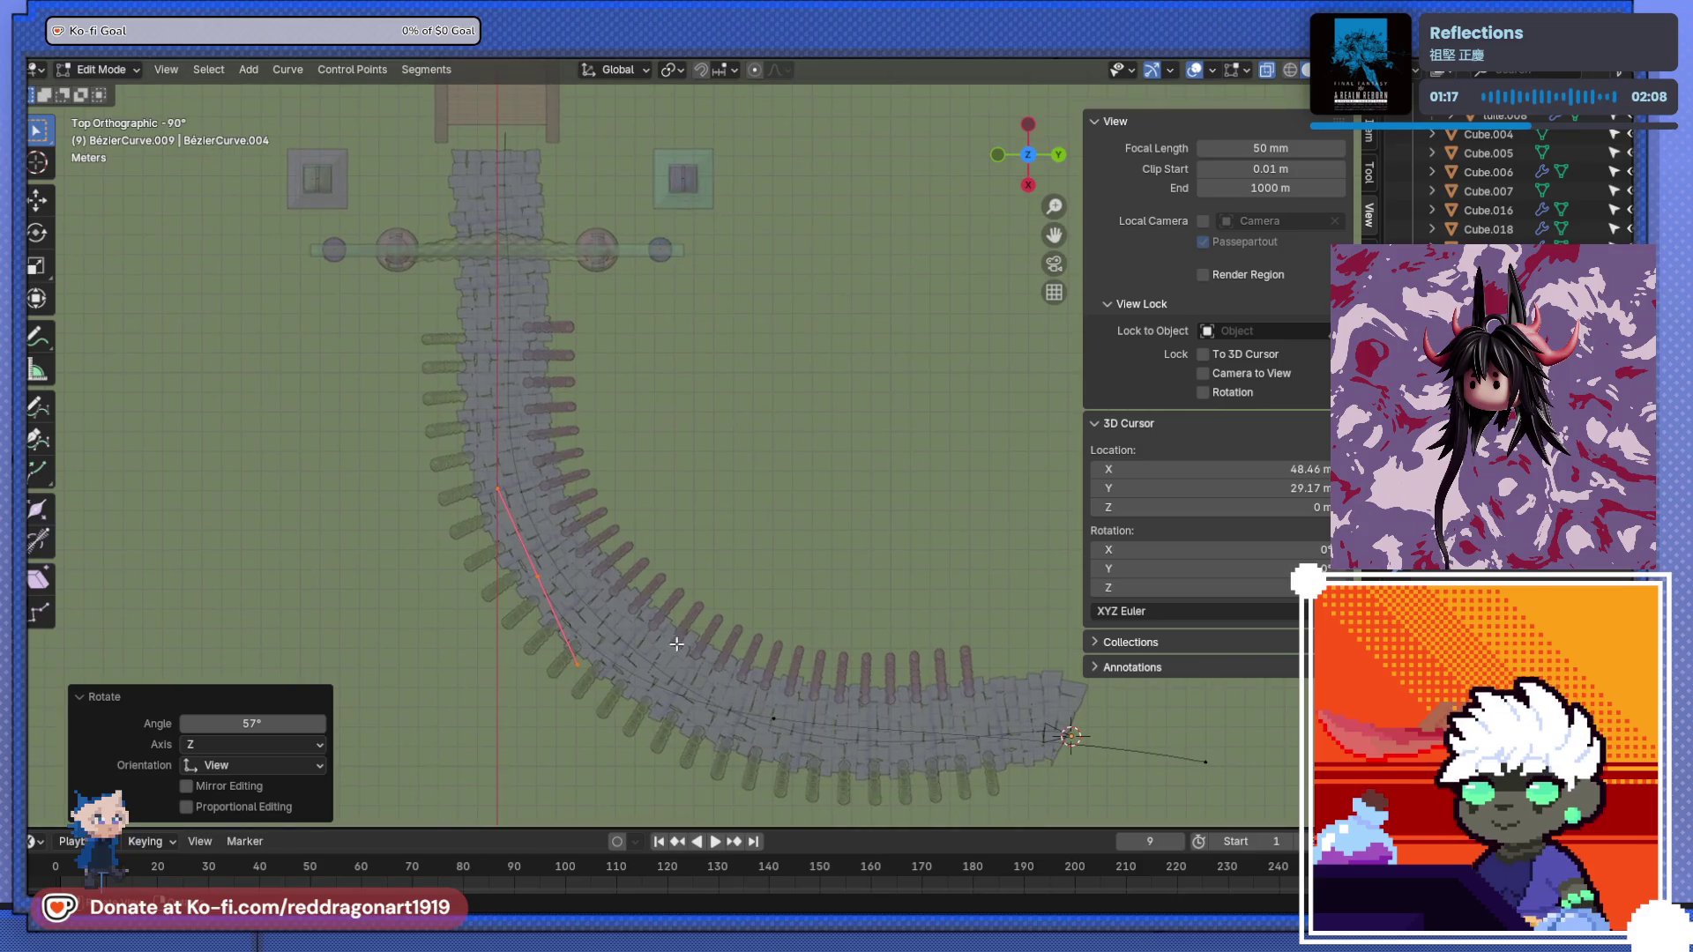
key("g")
left_click(665, 594)
key("g")
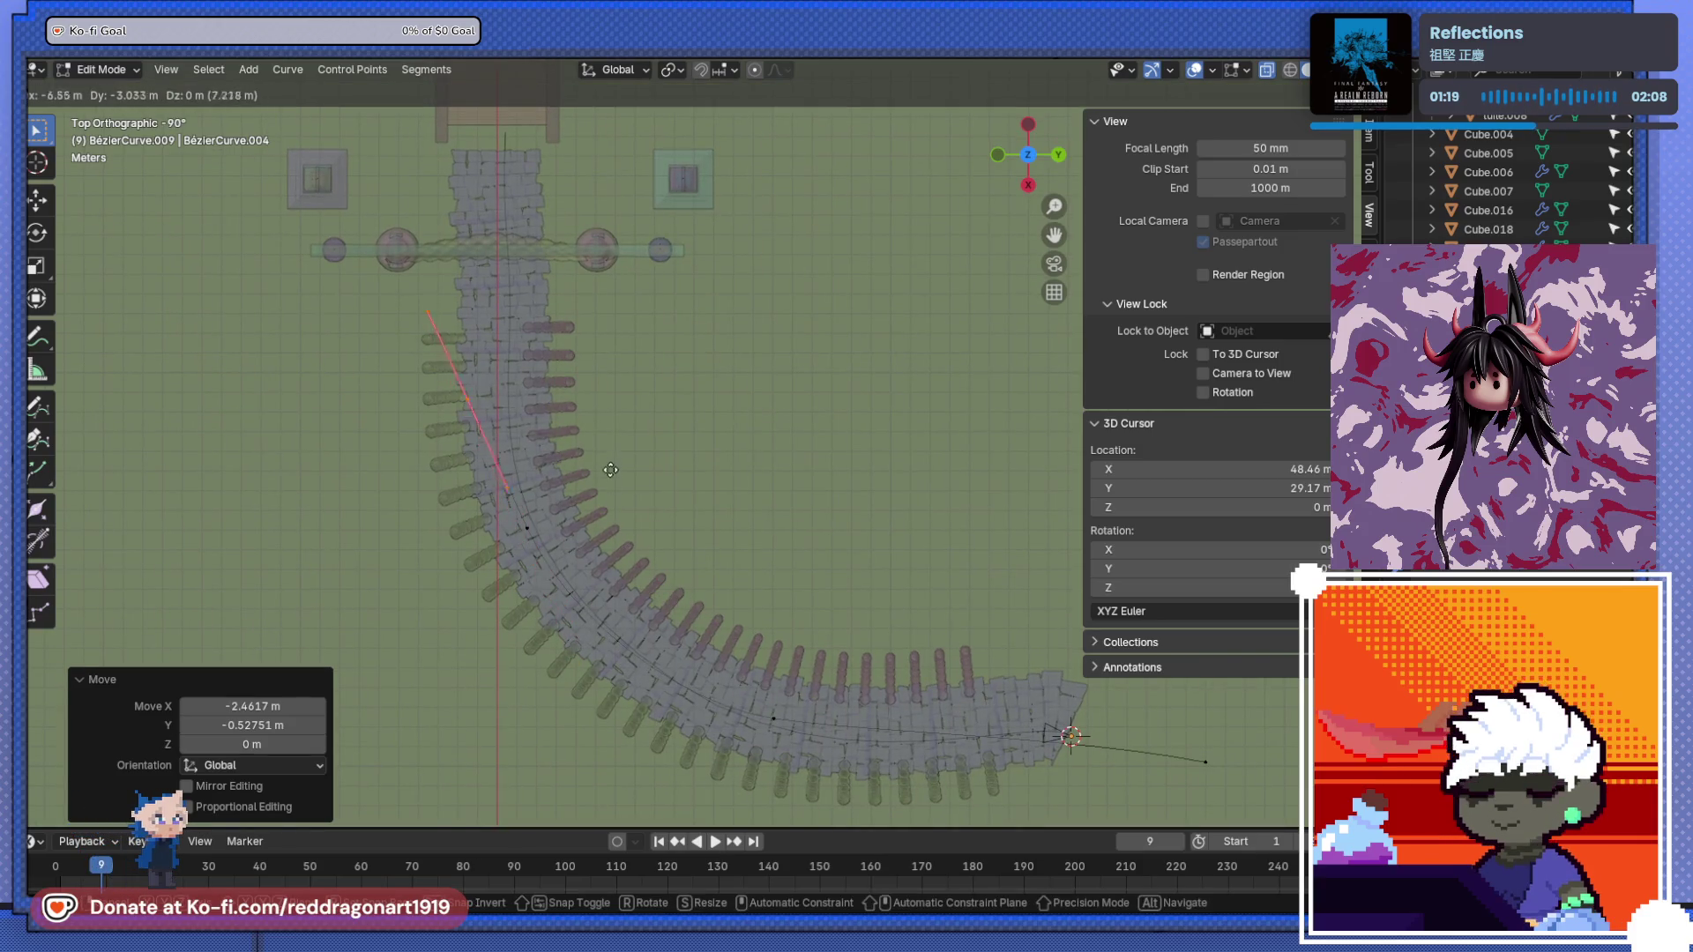
left_click(622, 280)
- Turn the new end point to face the shrine and adjust its final position
middle_click_drag(737, 283, 793, 430, "shift")
key("r")
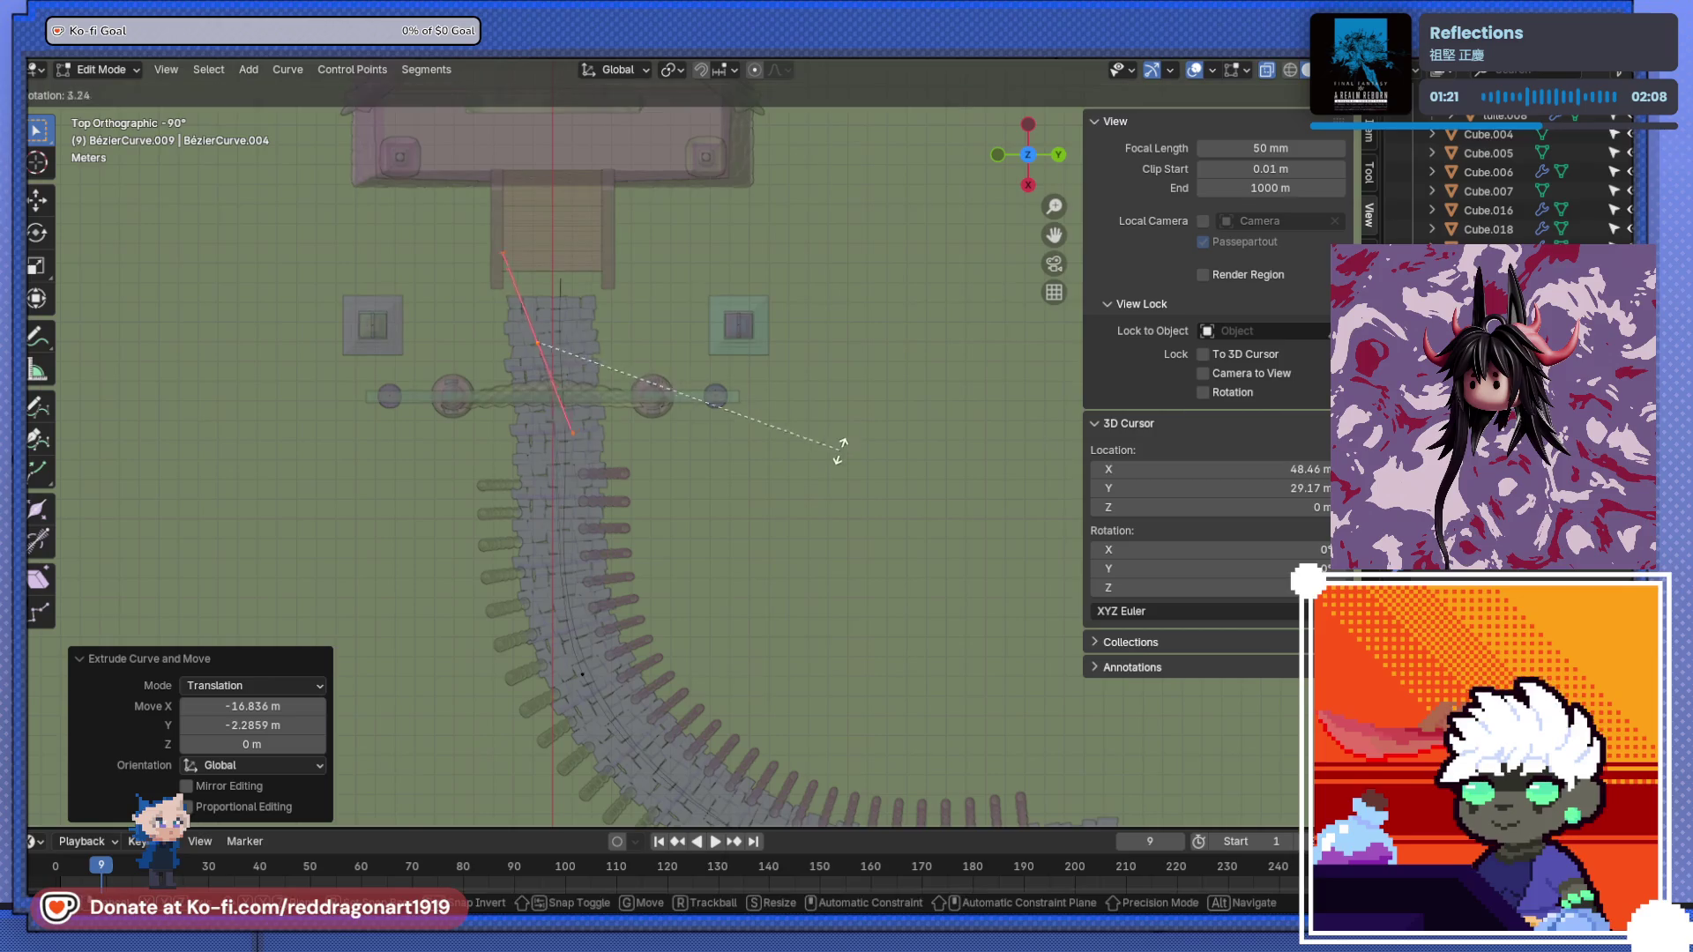
left_click(737, 529)
key("g")
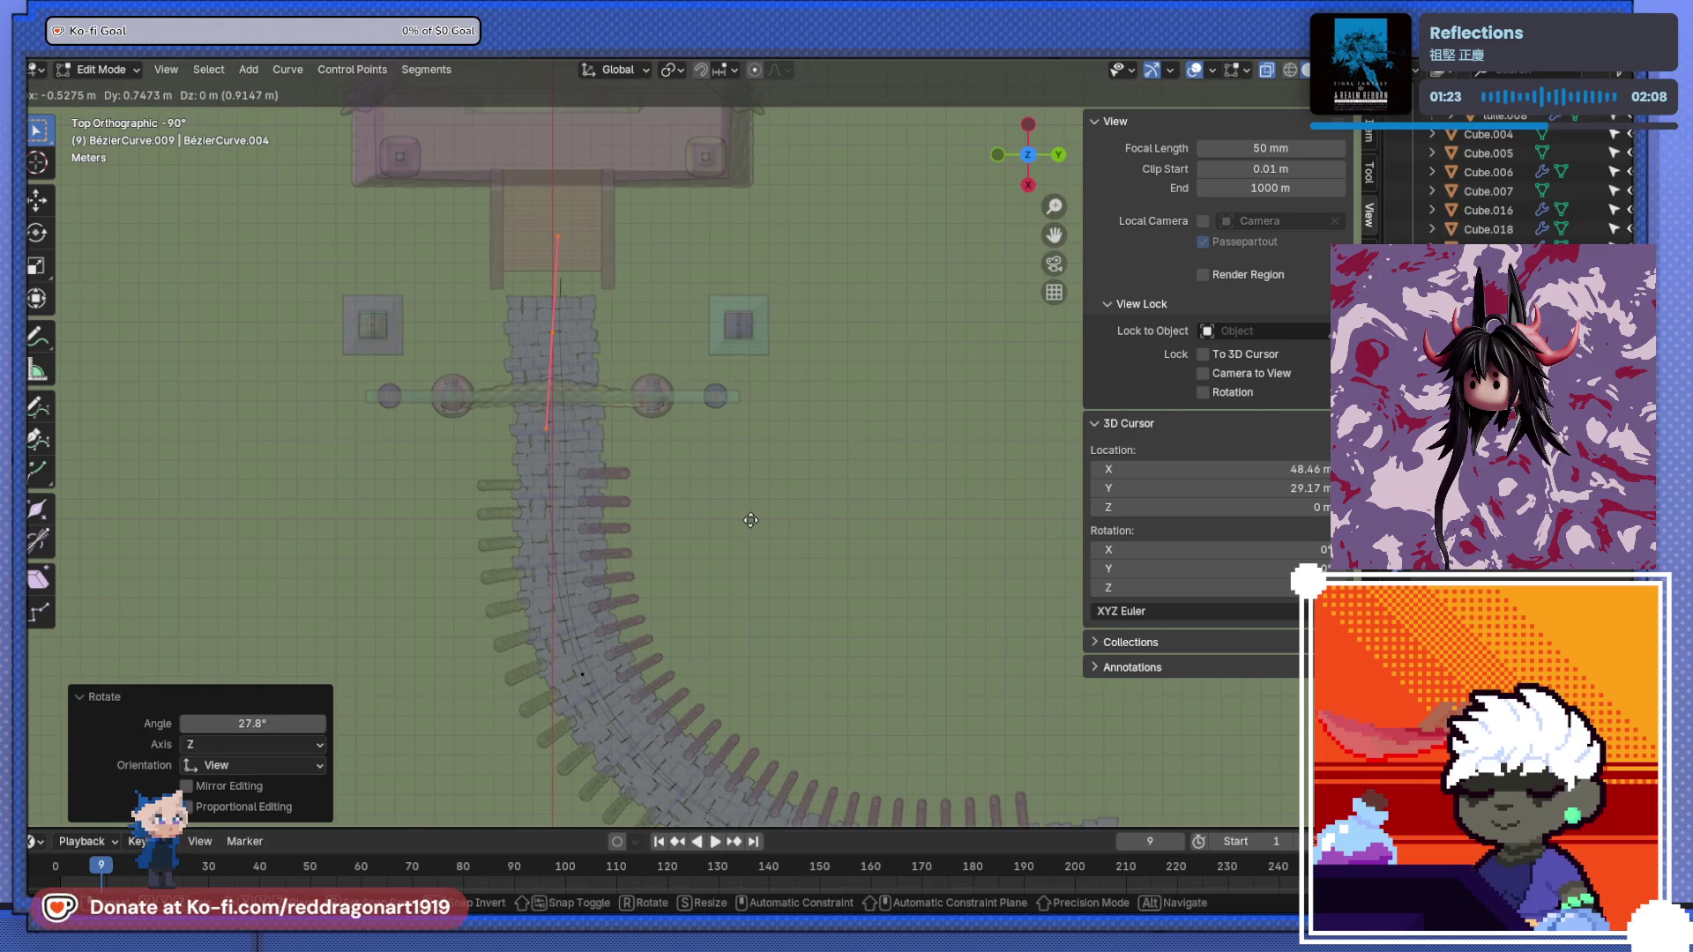
left_click(749, 526)
mouse_move(747, 529)
middle_mouse_down()
mouse_move(775, 586)
mouse_move(688, 351)
middle_mouse_up()
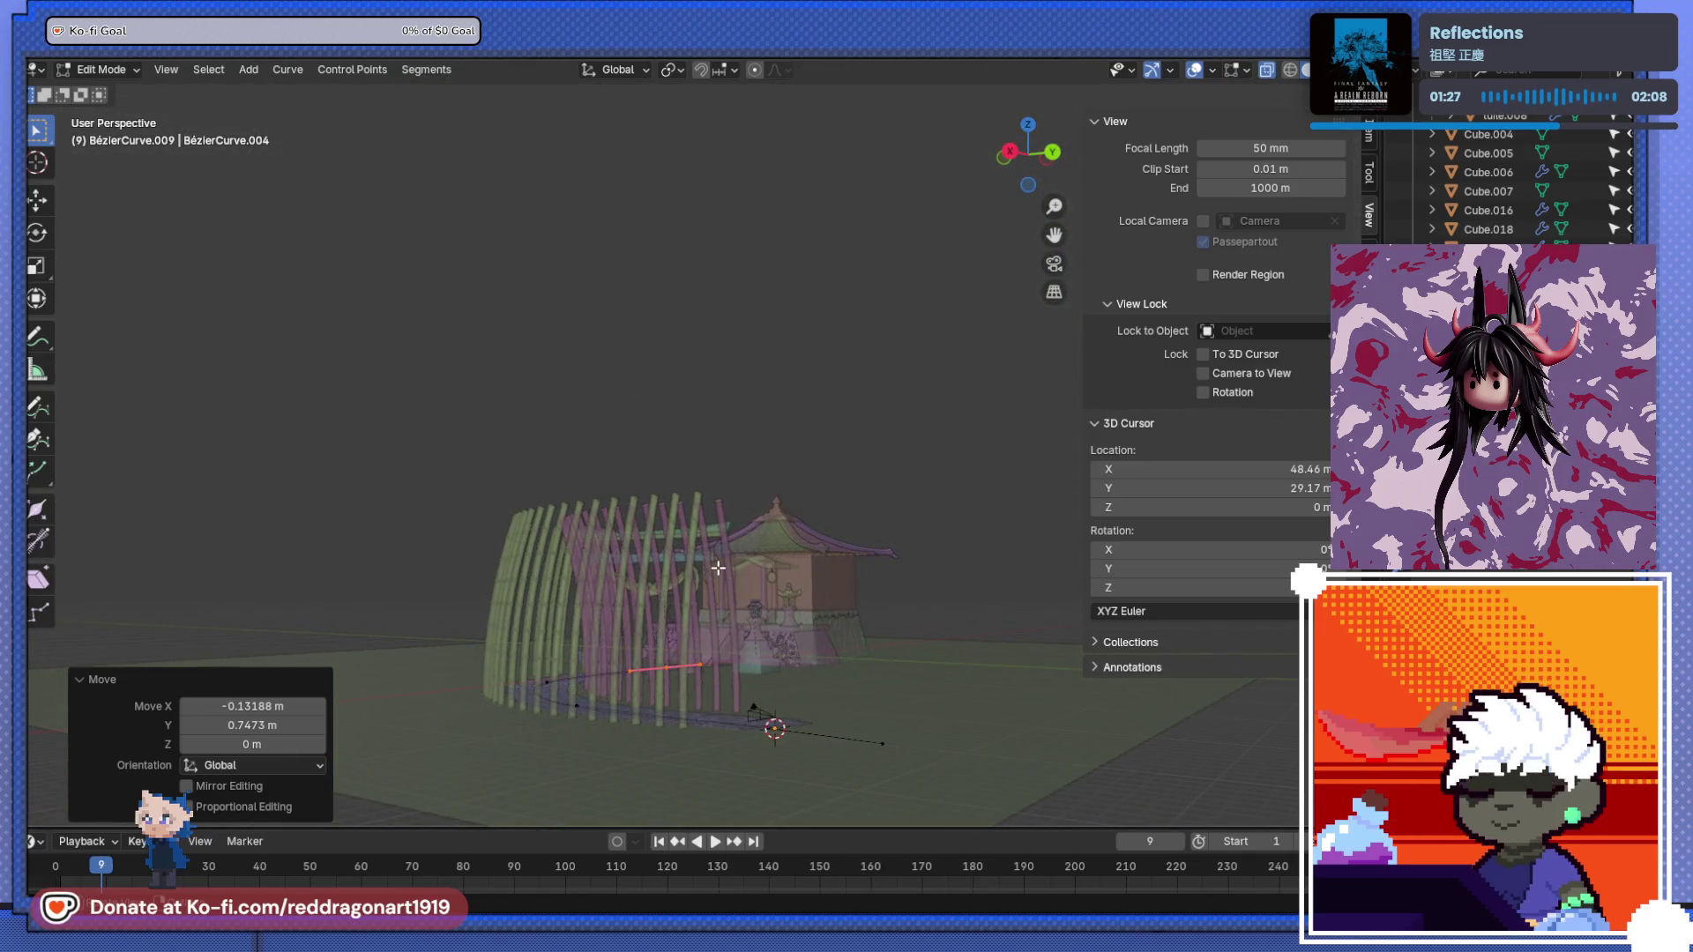
scroll(718, 568, "up", 2)
scroll(732, 578, "up", 2)
- In Object Mode, raise the whole path curve 0.62681 m along Z
key("Tab")
key("g")
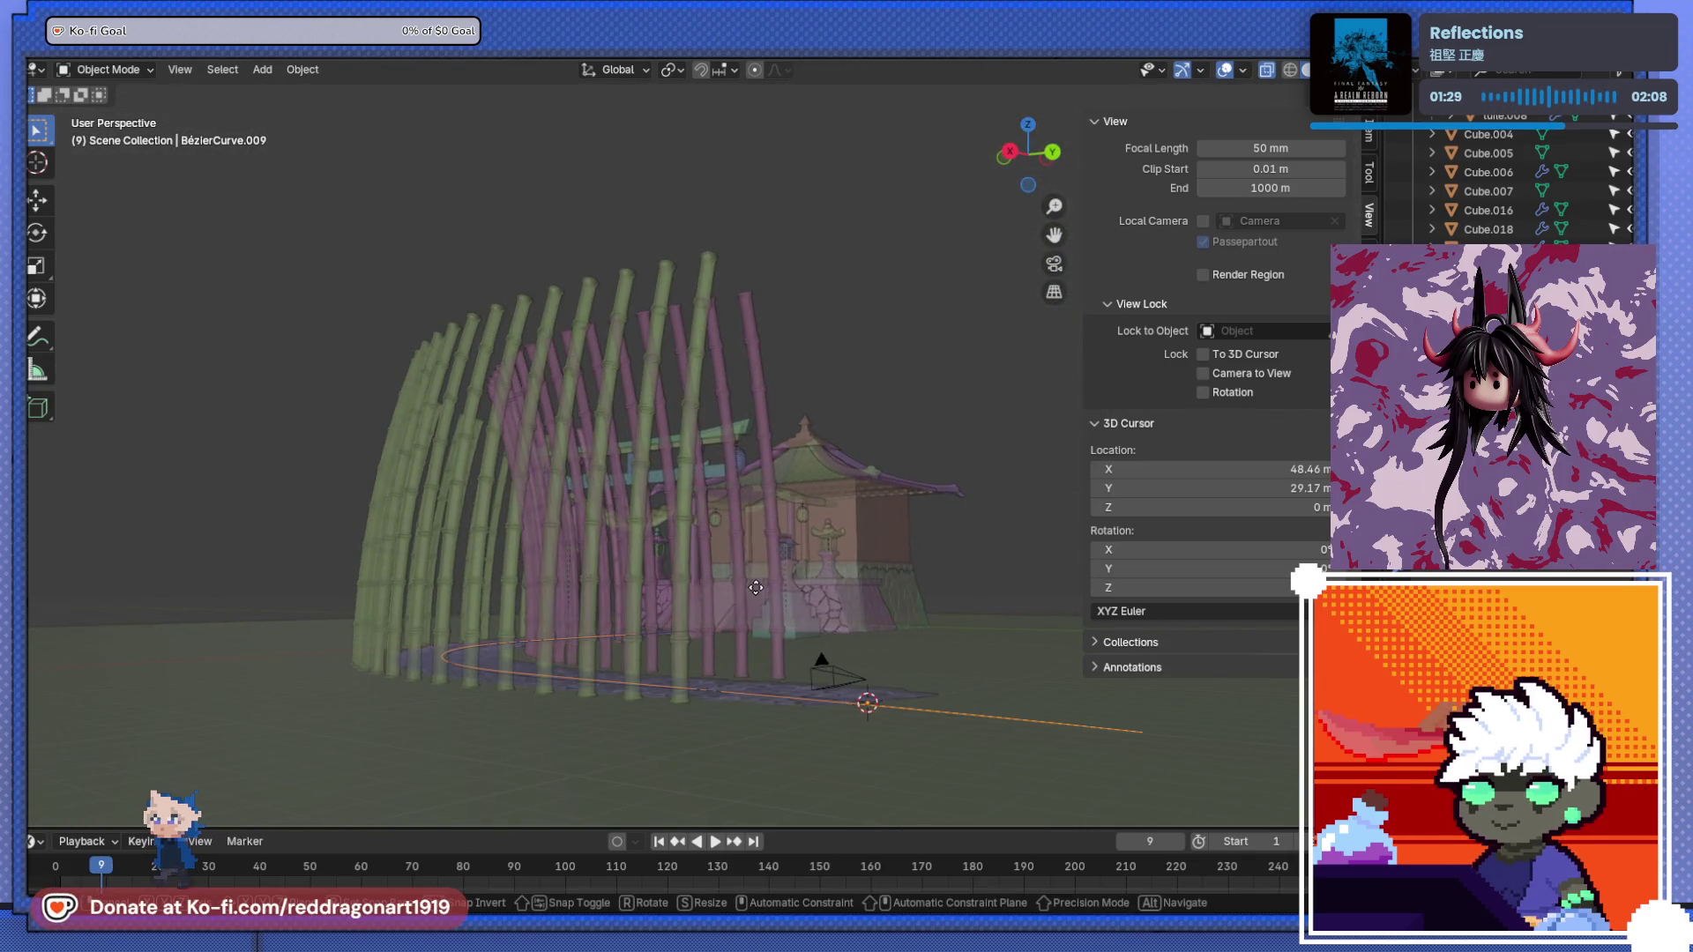
key("z")
left_click(771, 600)
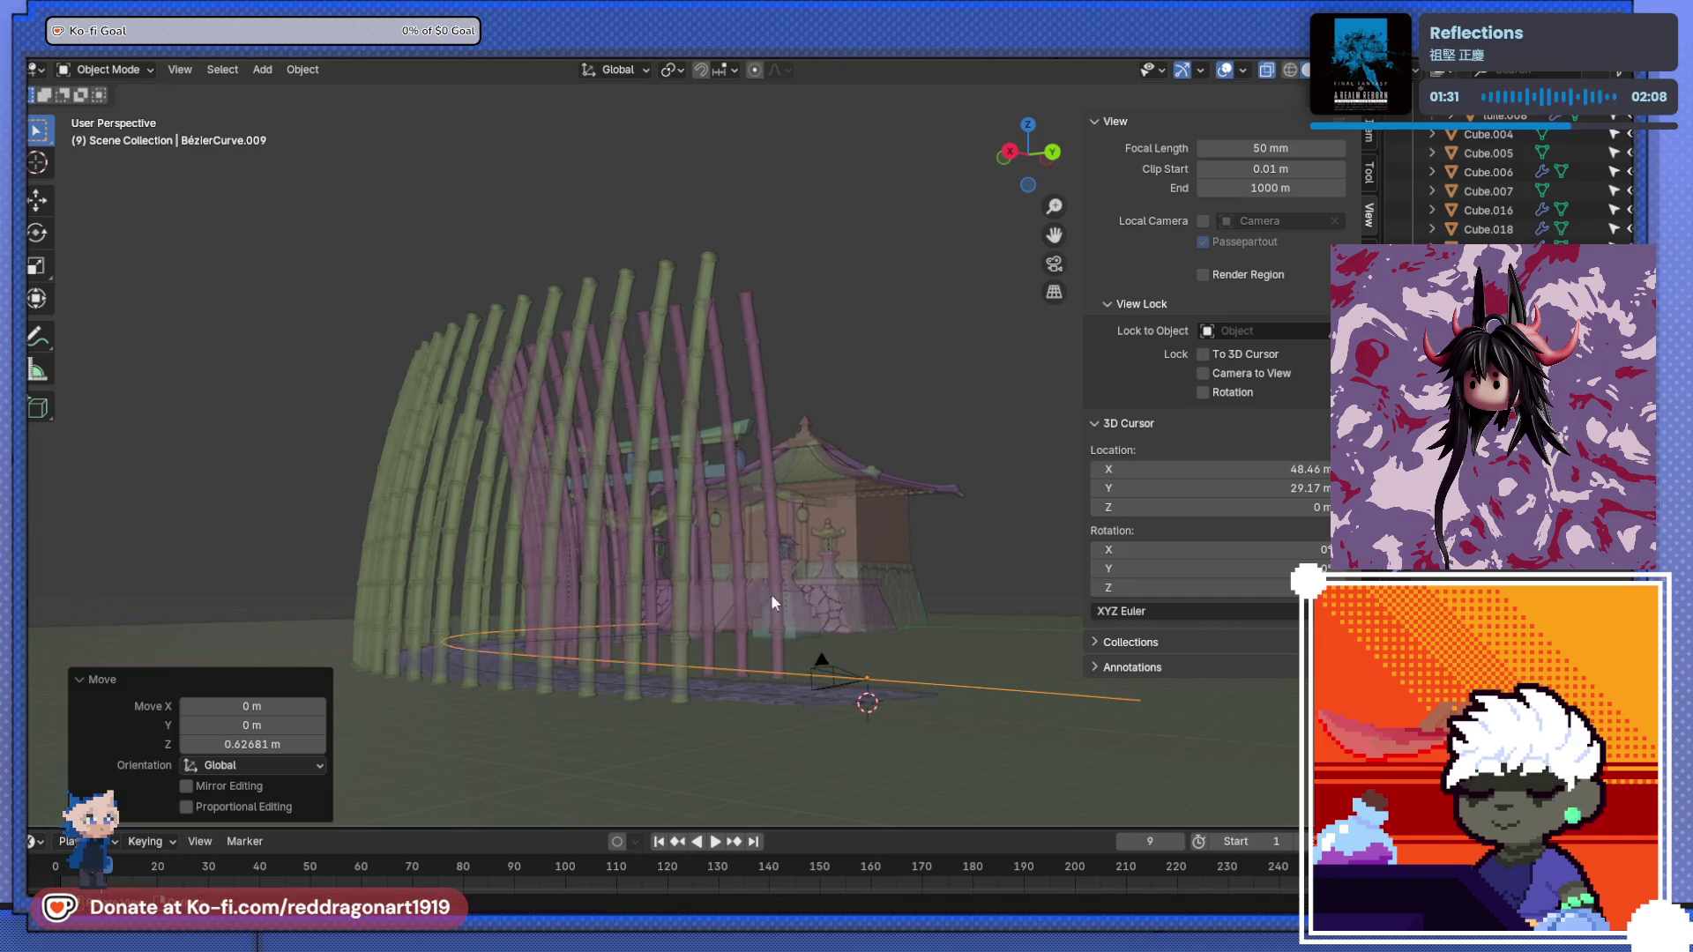
mouse_move(771, 594)
middle_mouse_down()
mouse_move(881, 612)
mouse_move(760, 523)
mouse_move(813, 644)
mouse_move(880, 699)
middle_mouse_up()
- Frame the path in top view and select the path curve instead of the camera
key("Tab")
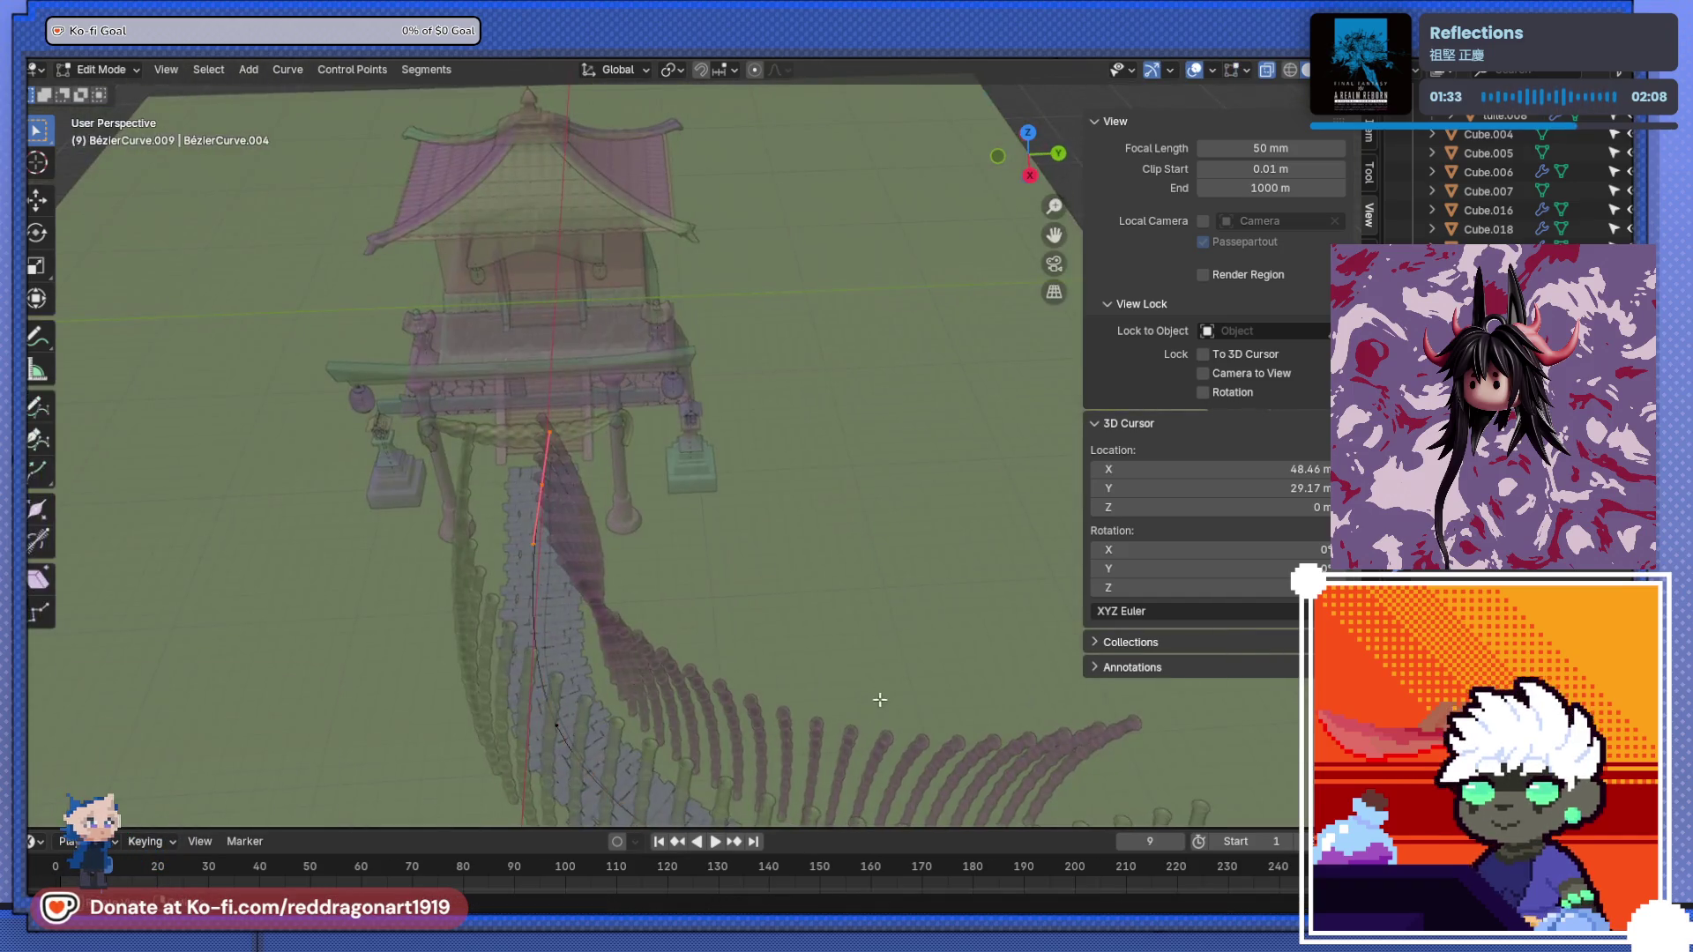
key("KP_7")
key("KP_Decimal")
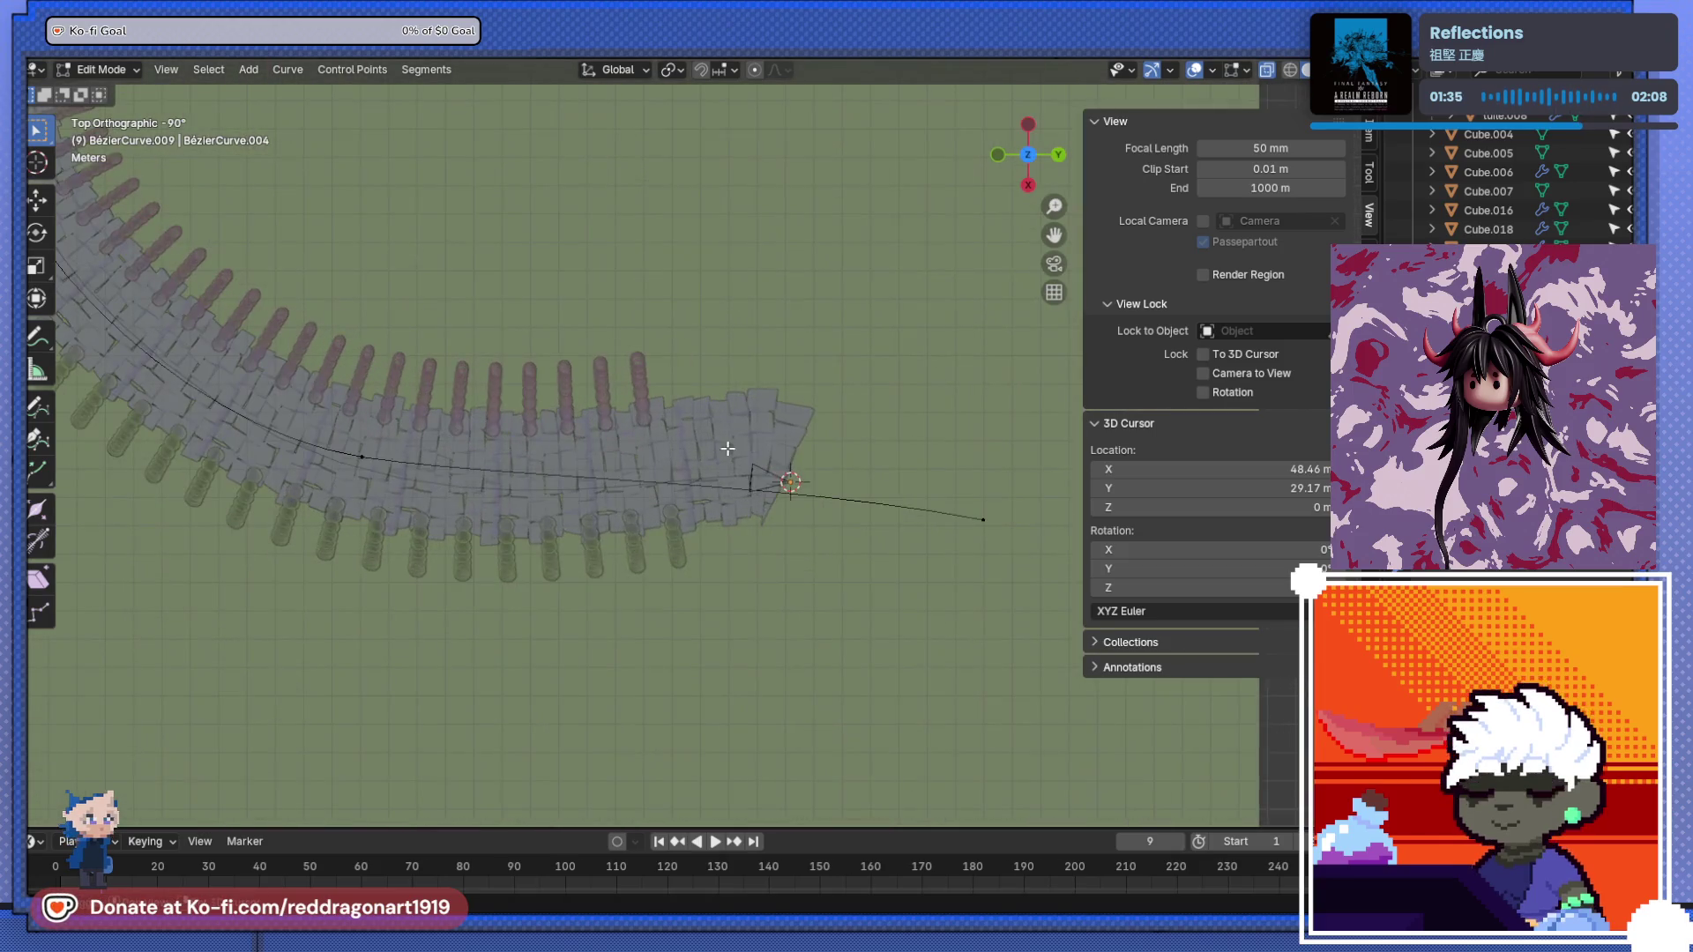
scroll(762, 462, "up", 5)
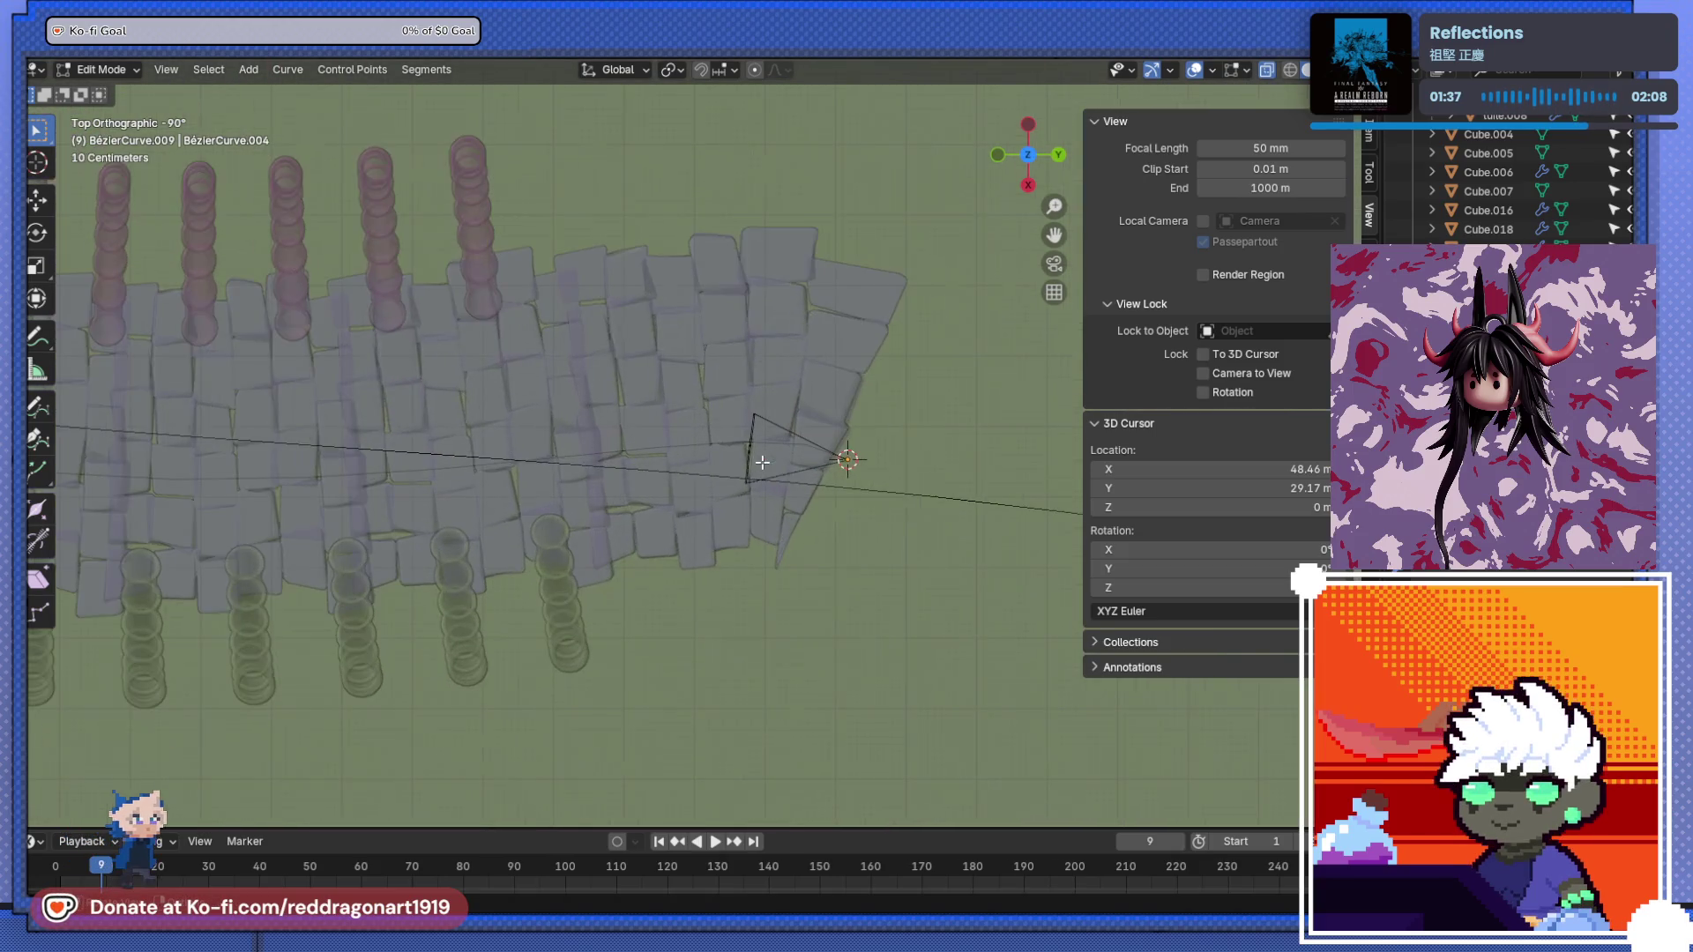
key("Tab")
left_click(799, 439)
scroll(803, 435, "down", 3)
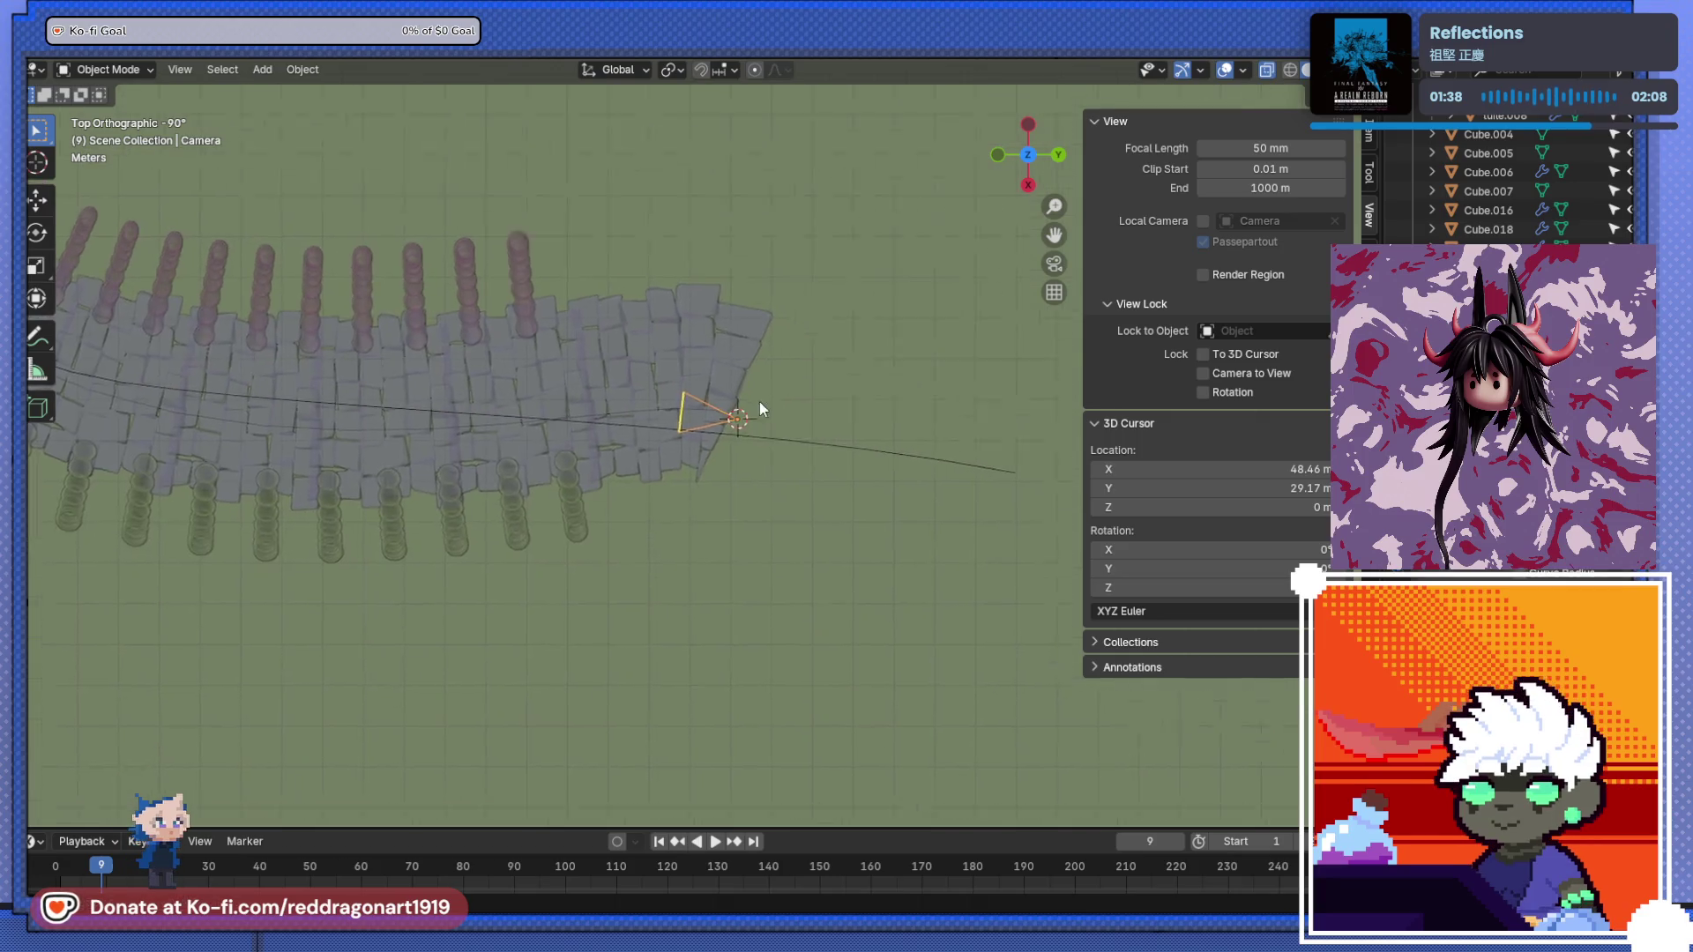
left_click(878, 446)
- Snap the 3D cursor to the path curve's outer end point, then return to Object Mode
key("Tab")
left_click(912, 450)
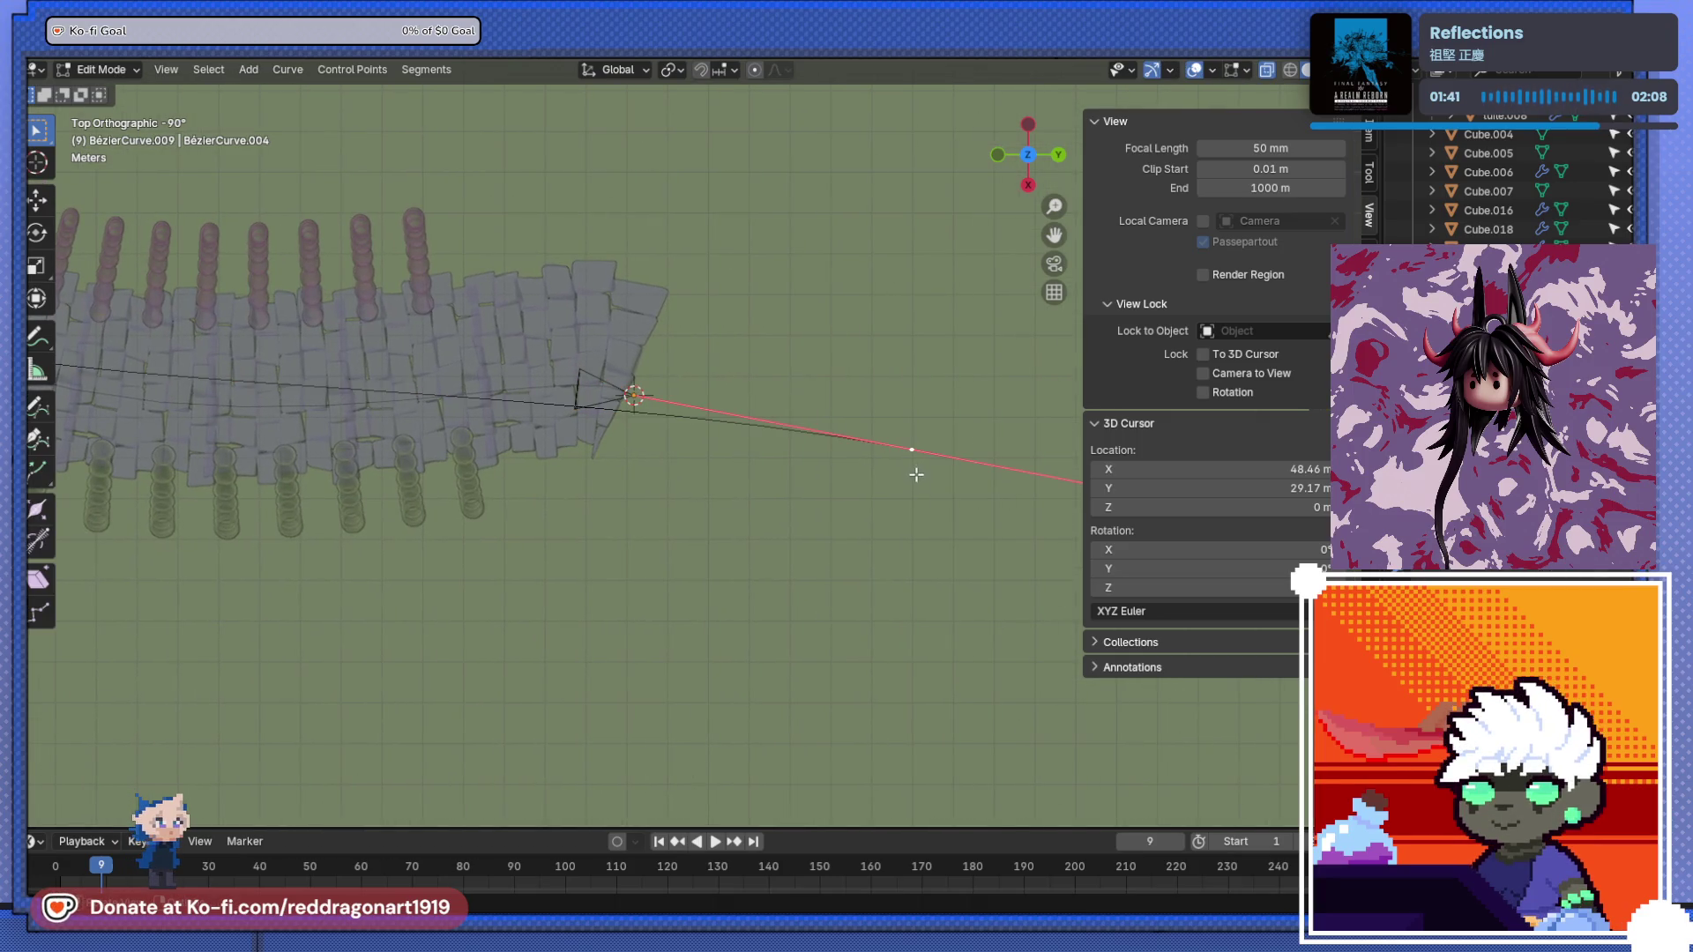
key("shift+s")
left_click(908, 538)
key("Tab")
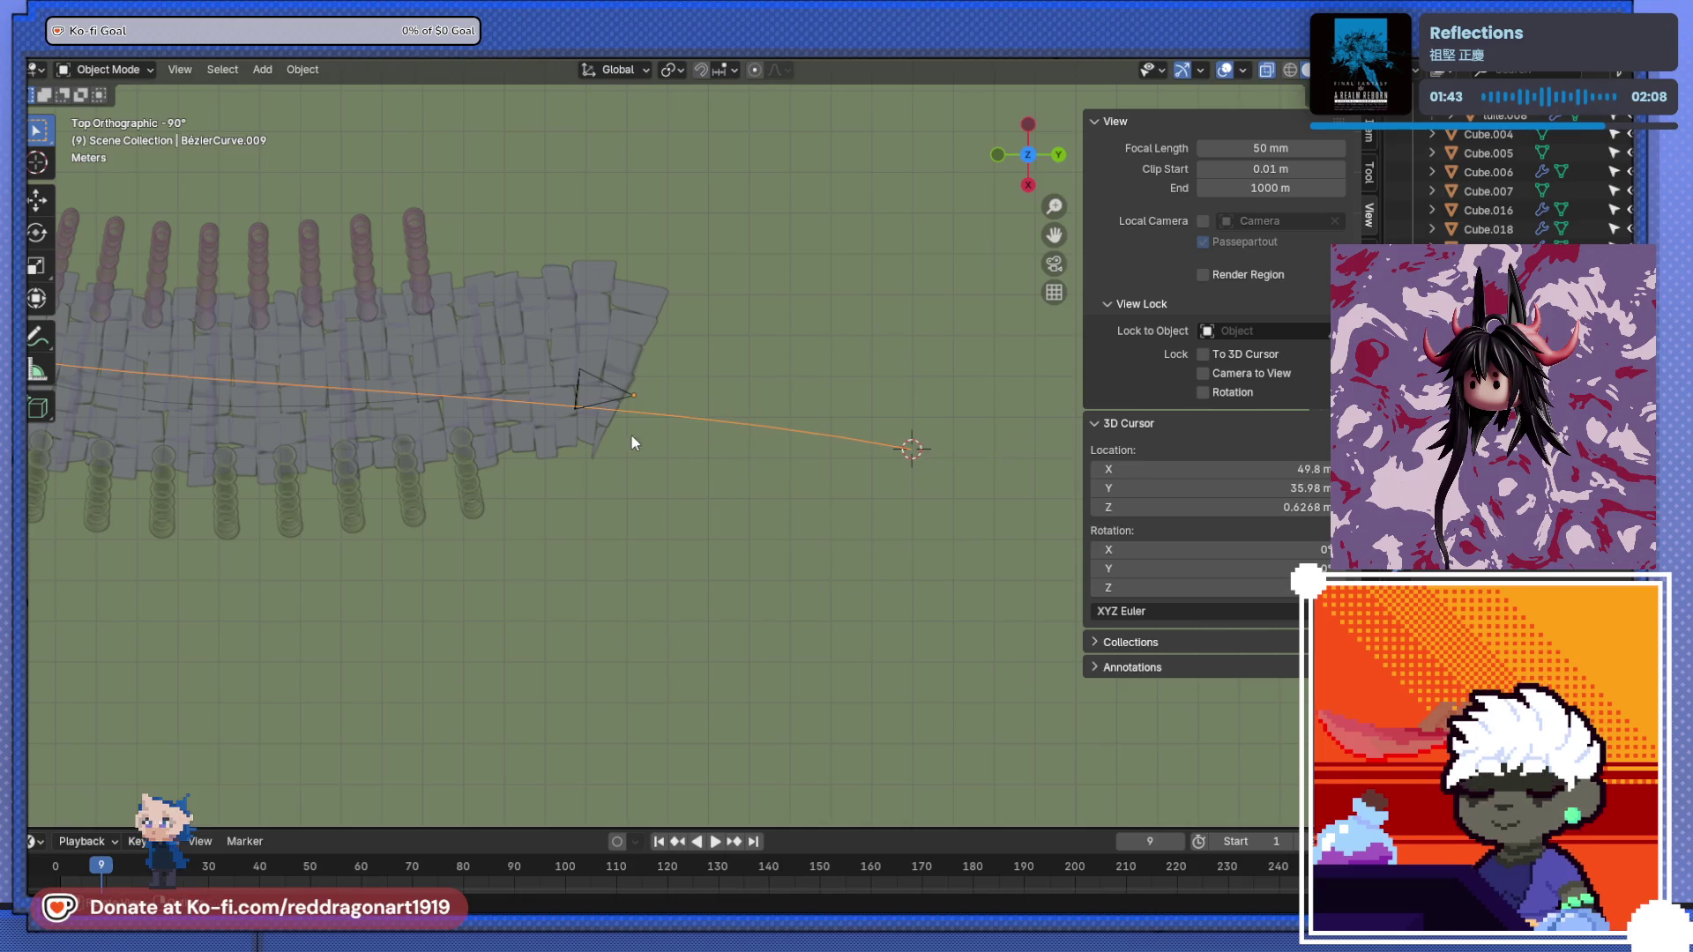
- Snap the camera to the 3D cursor at the path's outer end
left_click(623, 396)
key("shift+s")
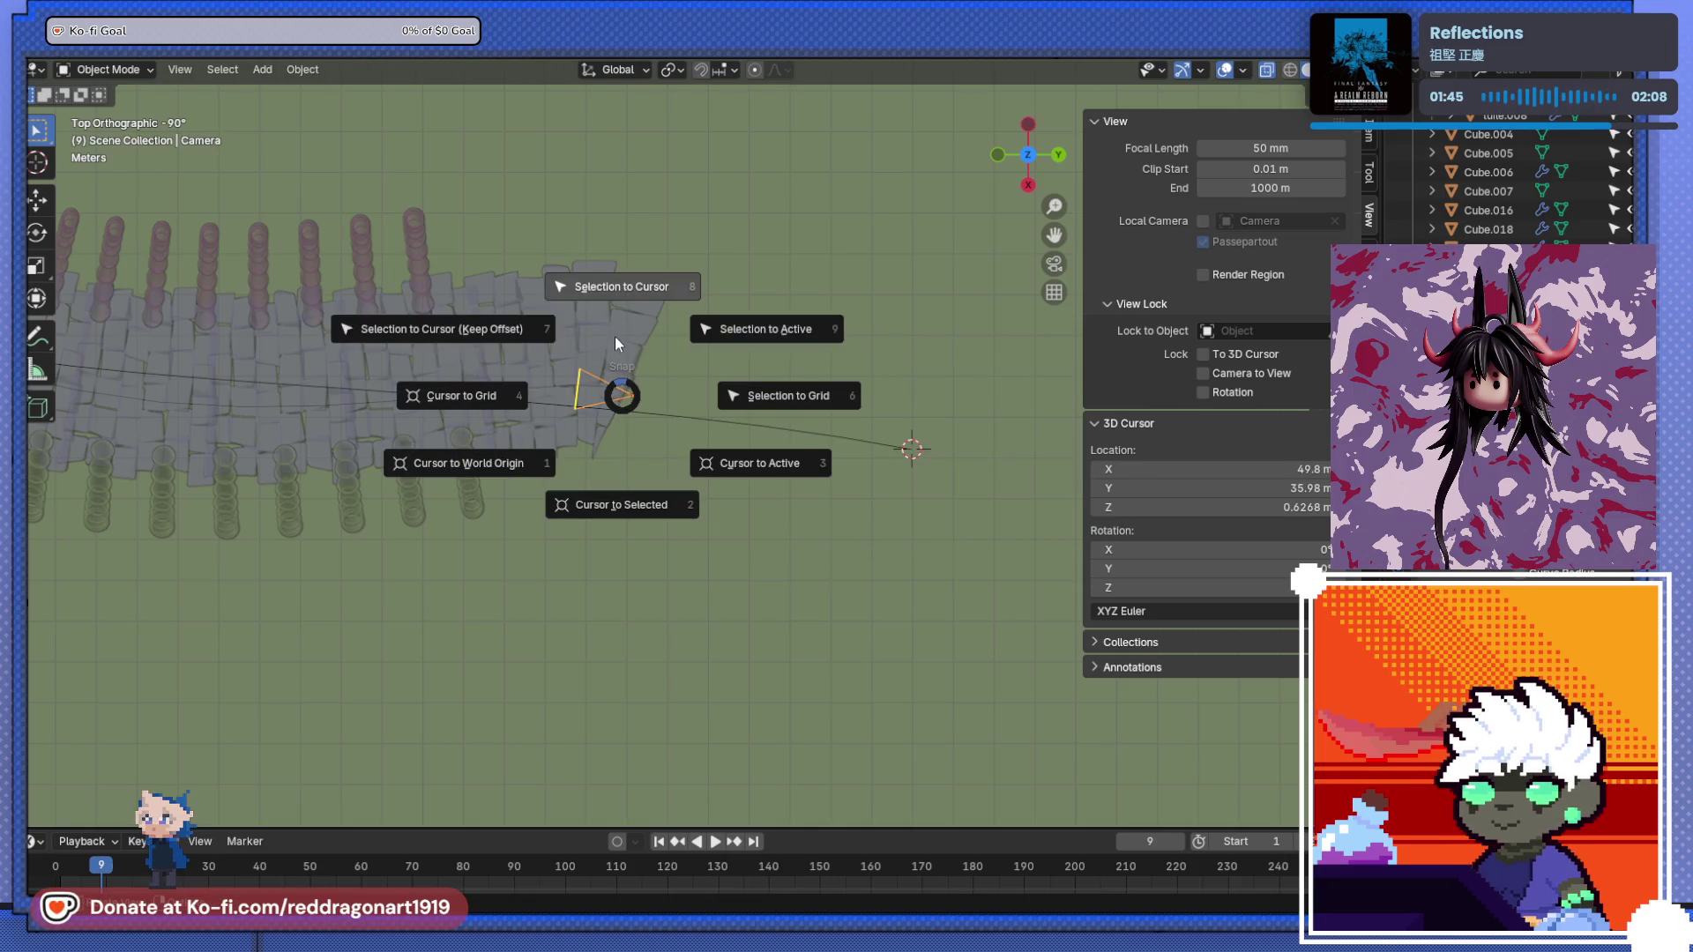
left_click(615, 295)
mouse_move(807, 459)
middle_mouse_down()
mouse_move(815, 419)
mouse_move(648, 283)
mouse_move(721, 395)
middle_mouse_up()
- Look through the camera to check the shot, then leave camera view
left_click(1053, 264)
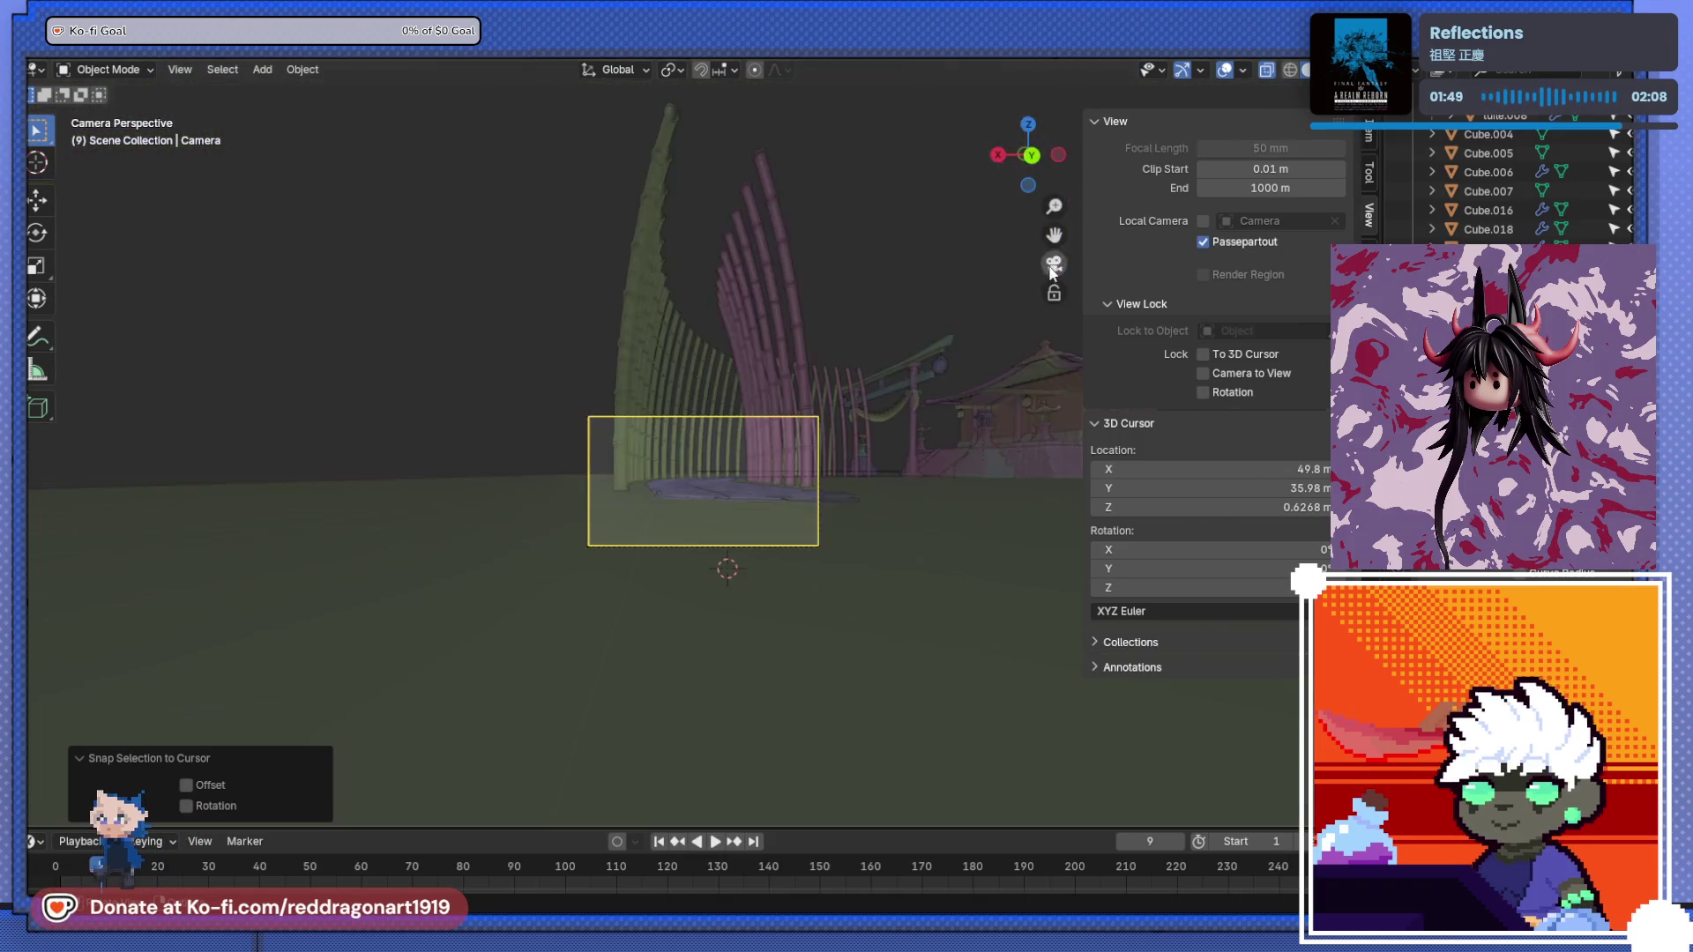
scroll(757, 491, "up", 4)
scroll(756, 490, "down", 4)
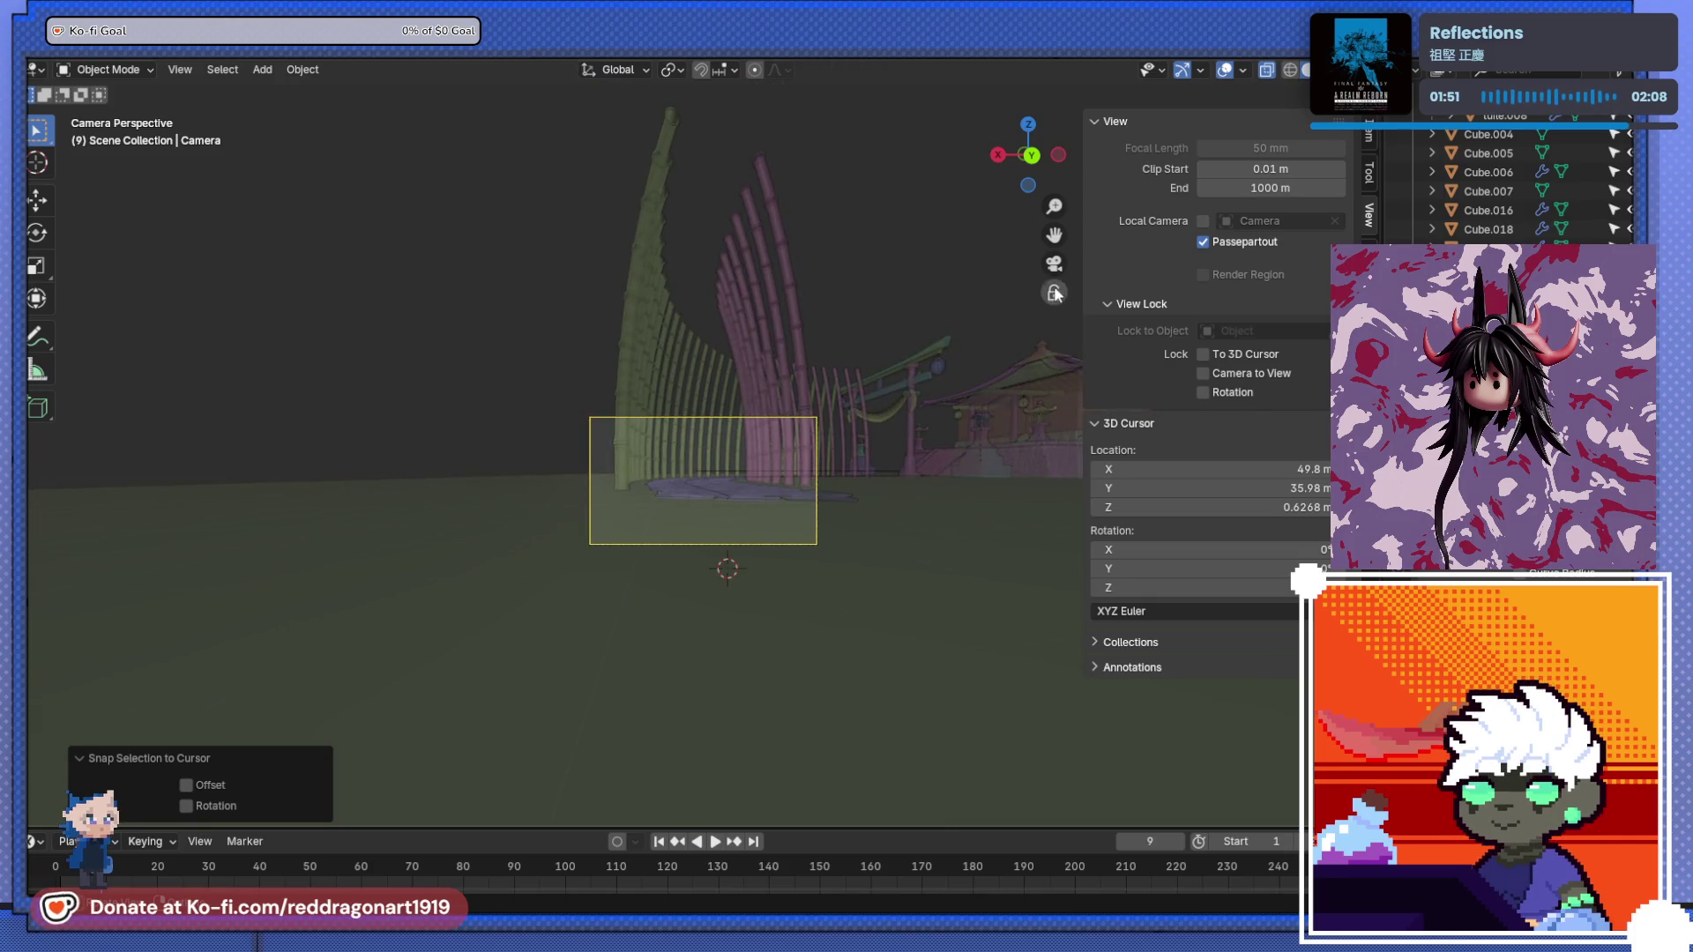
left_click(1054, 264)
- Reselect the camera from above and switch to side orthographic view (Numpad 3)
mouse_move(813, 508)
middle_mouse_down()
mouse_move(753, 663)
mouse_move(766, 749)
middle_mouse_up()
left_click(745, 587)
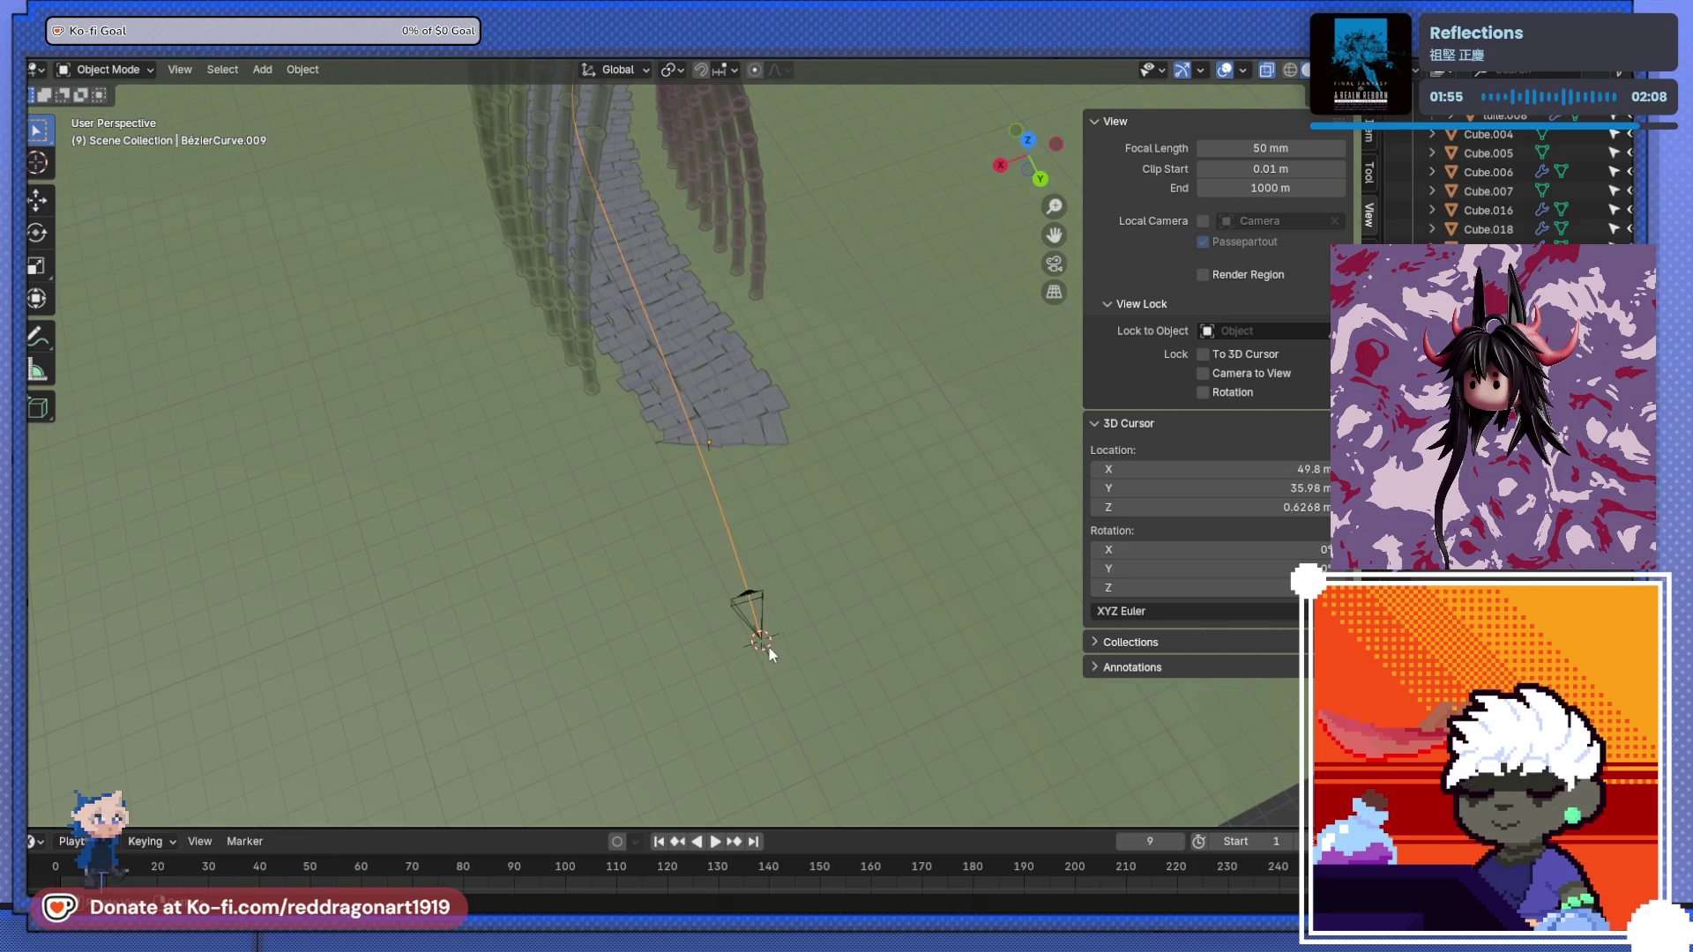
left_click(747, 600)
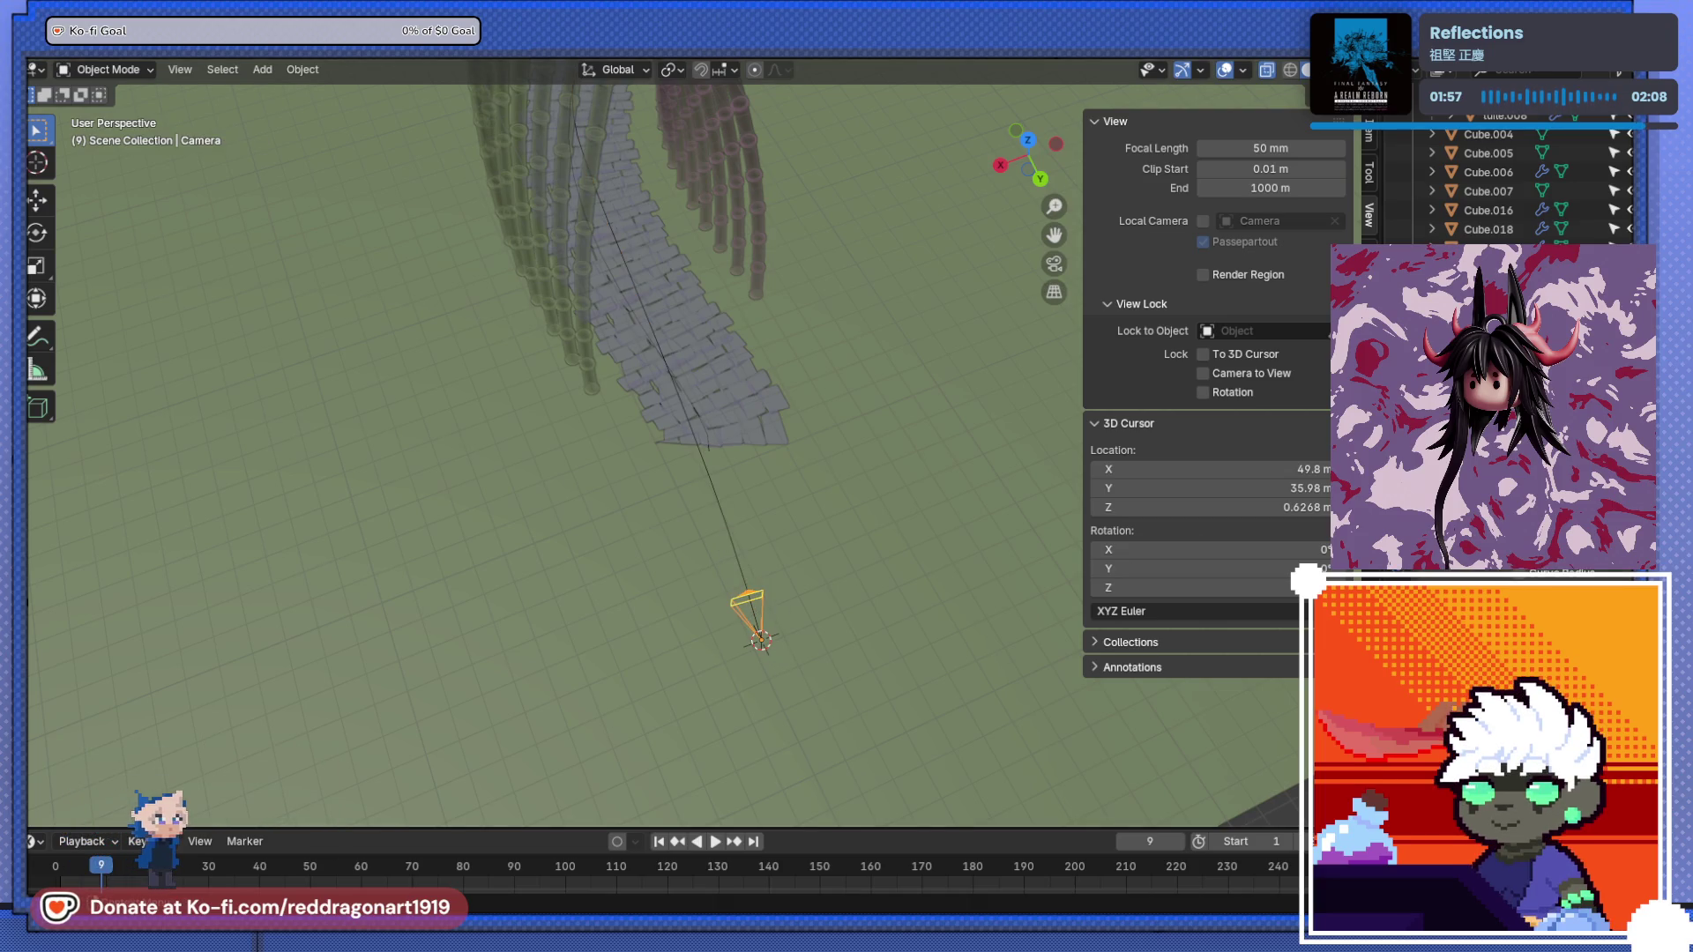
scroll(717, 500, "down", 5)
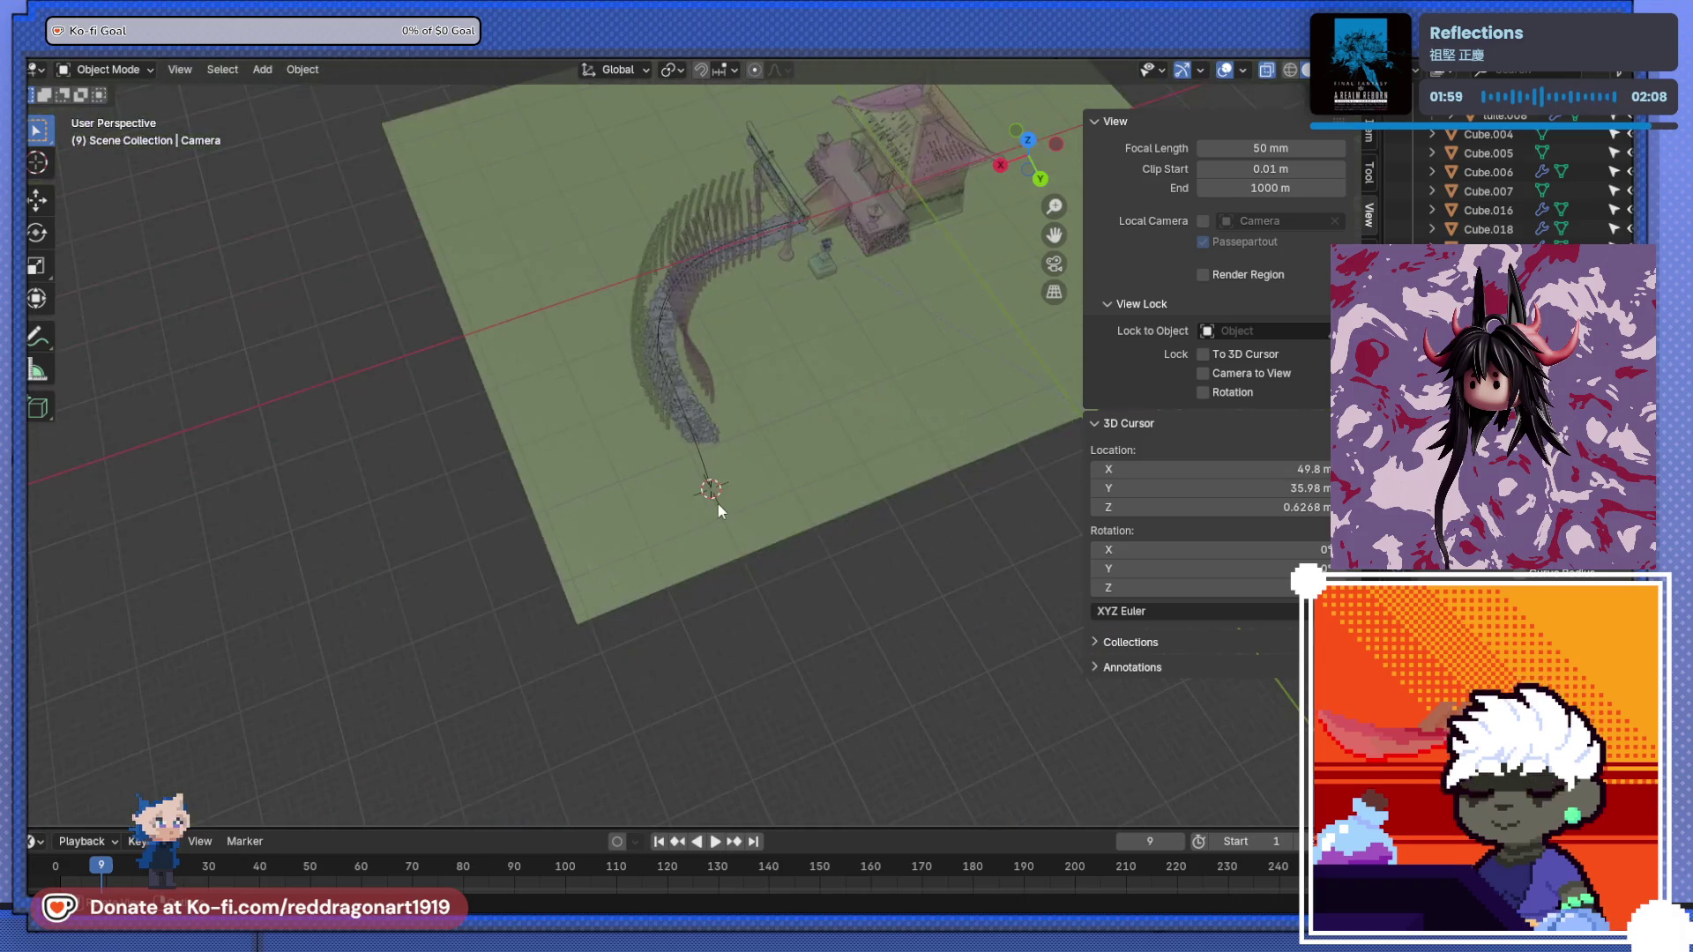
mouse_move(718, 504)
middle_mouse_down()
mouse_move(827, 525)
mouse_move(911, 507)
mouse_move(1036, 432)
mouse_move(1036, 382)
mouse_move(1026, 407)
middle_mouse_up()
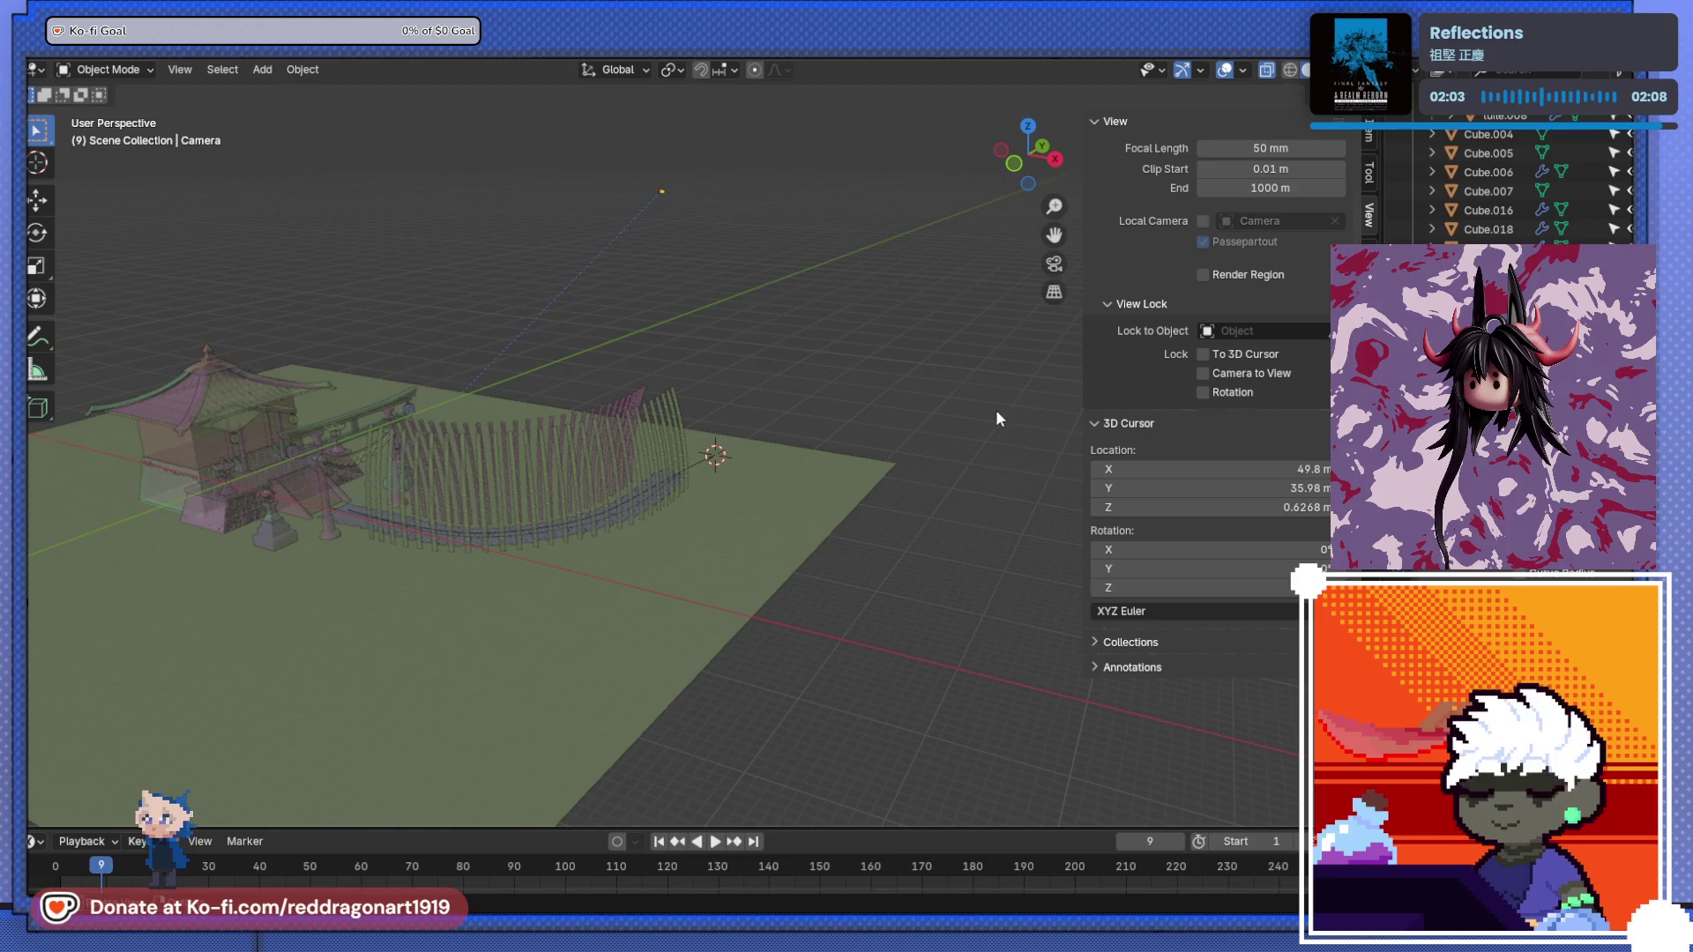
key("KP_3")
key("KP_7")
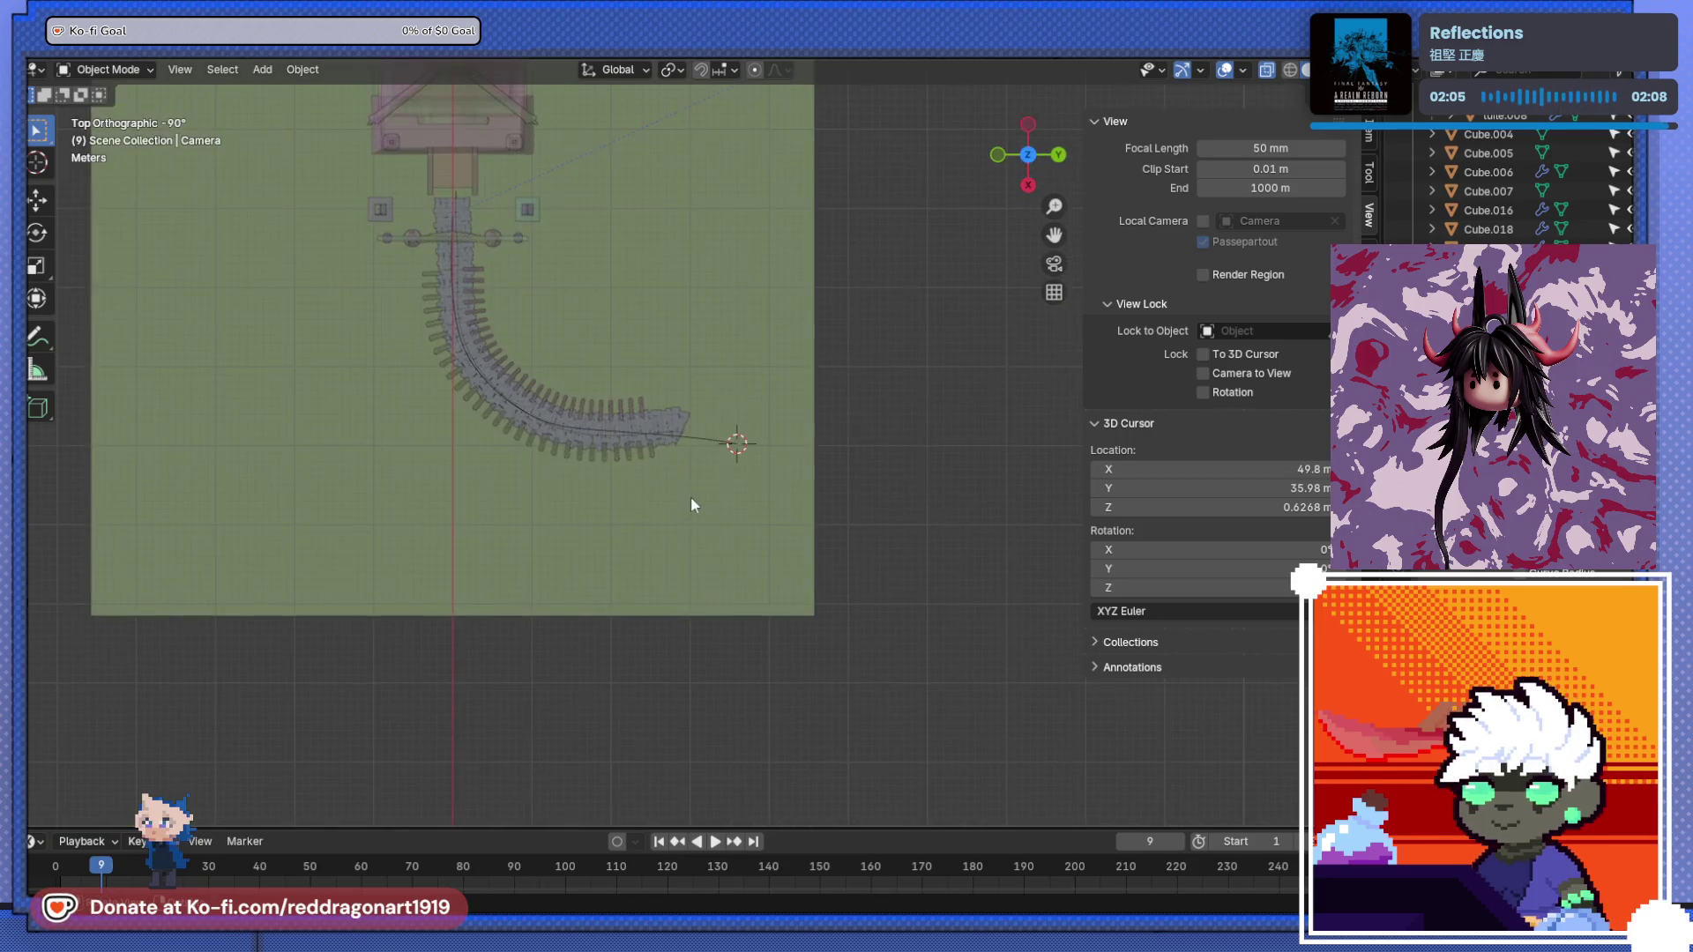
scroll(691, 499, "down", 3)
scroll(773, 467, "down", 1)
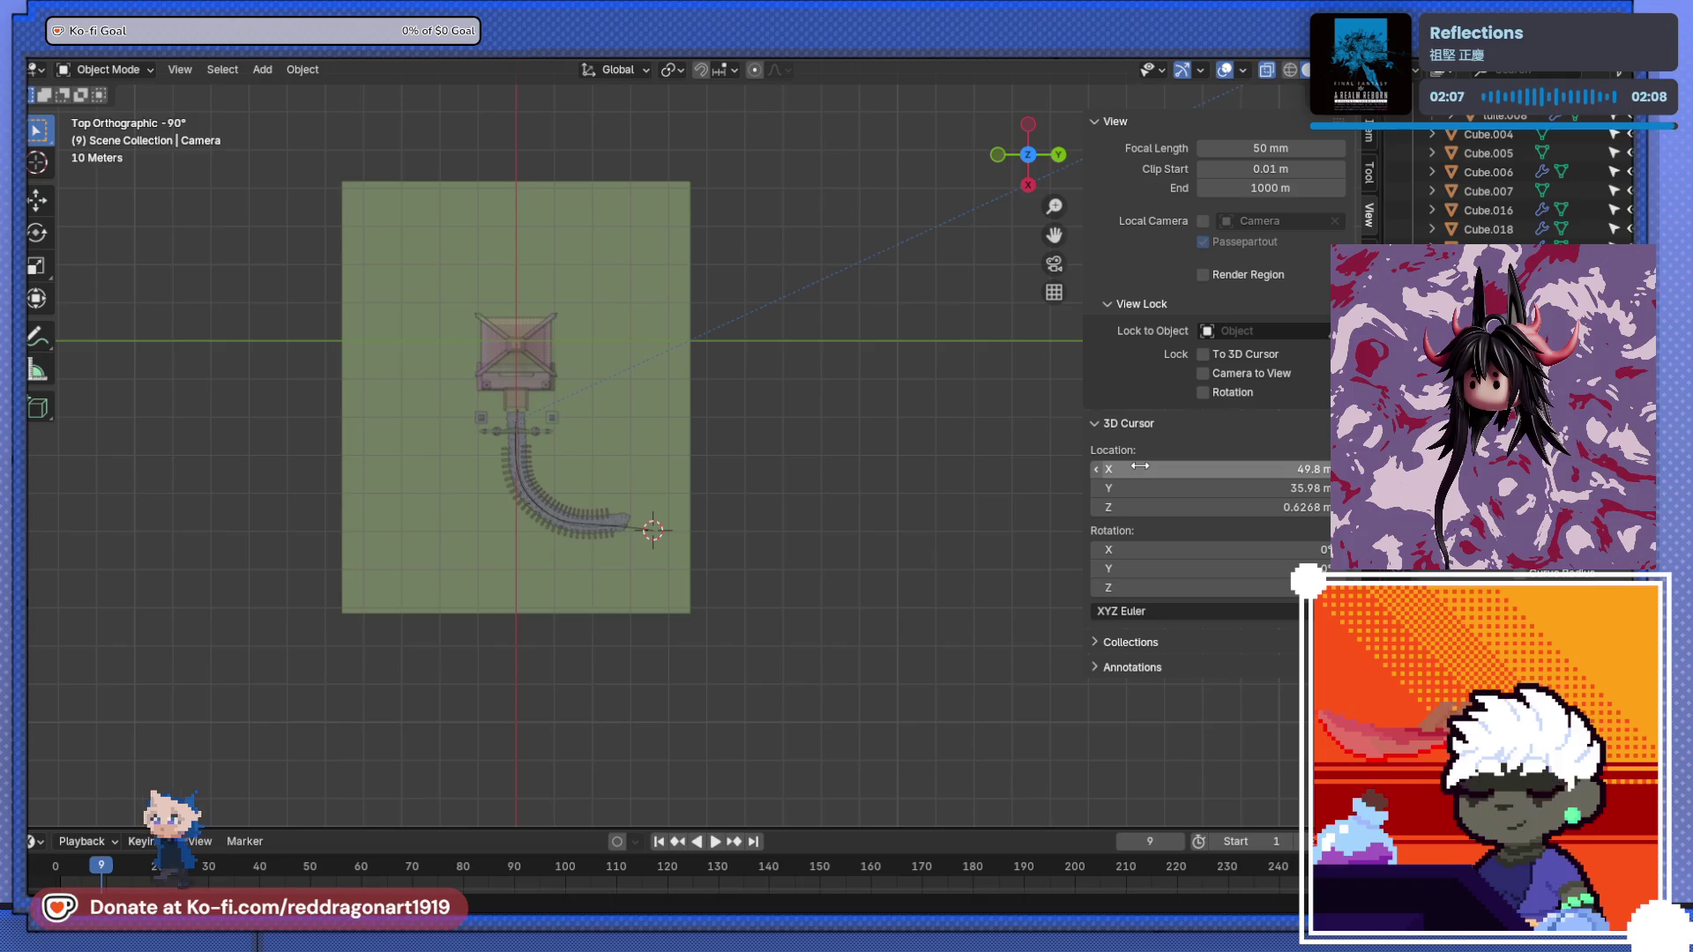
mouse_move(1140, 466)
left_mouse_down()
mouse_move(1141, 507)
mouse_move(1142, 463)
left_mouse_up()
type("P")
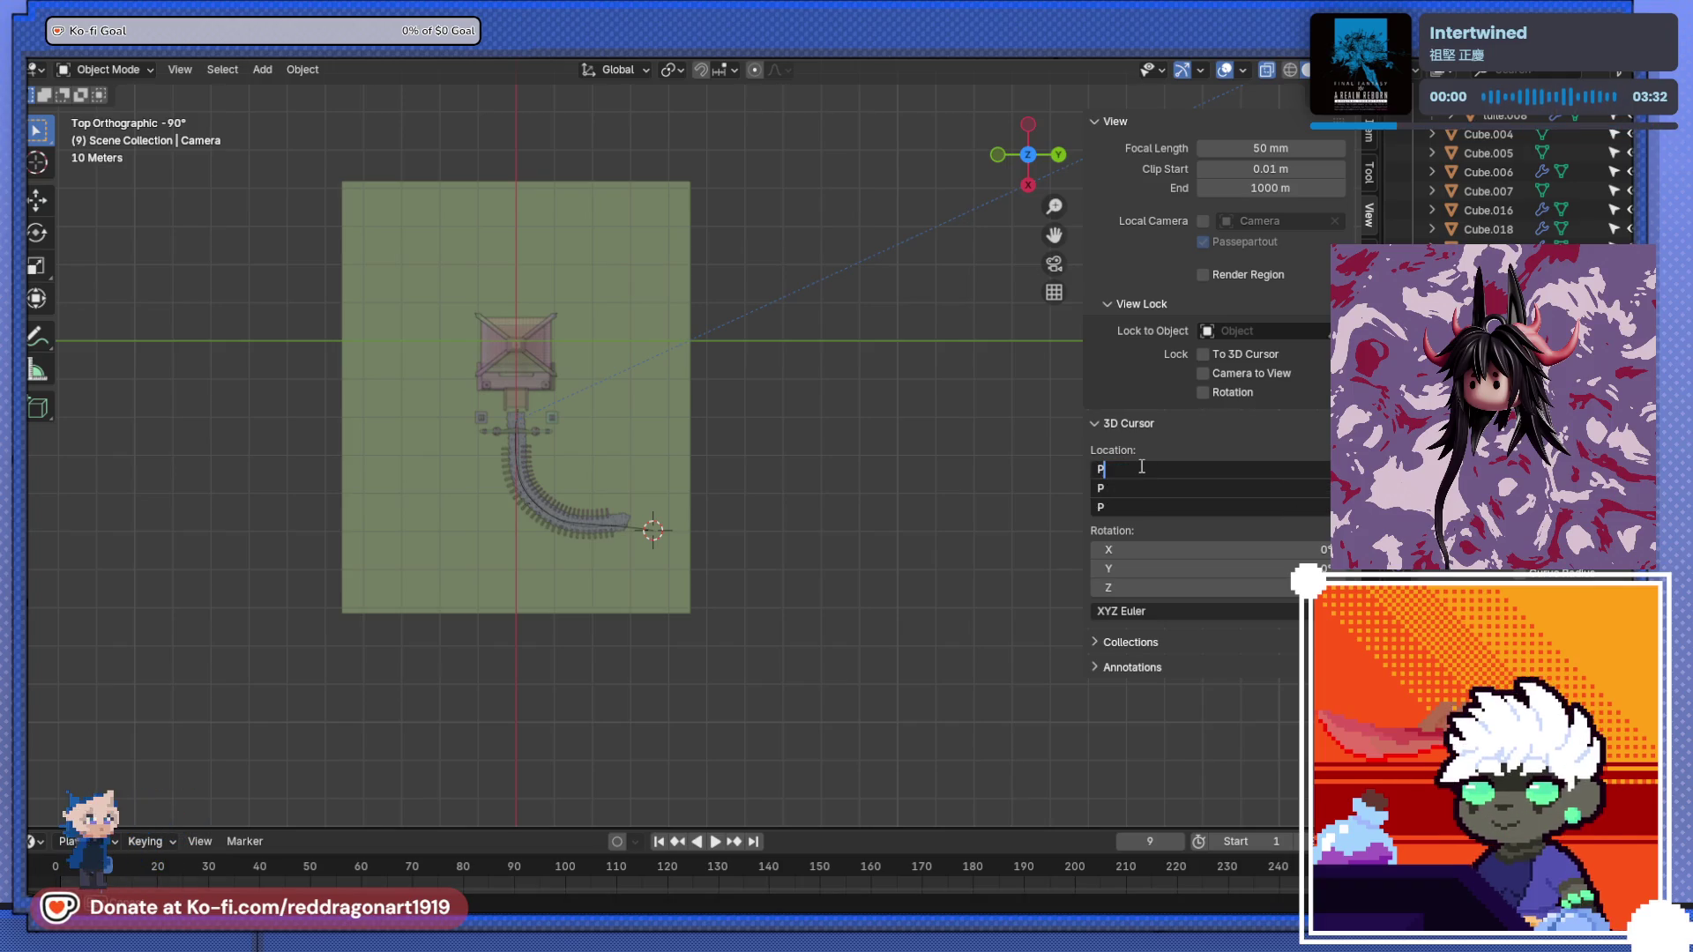
key("Return")
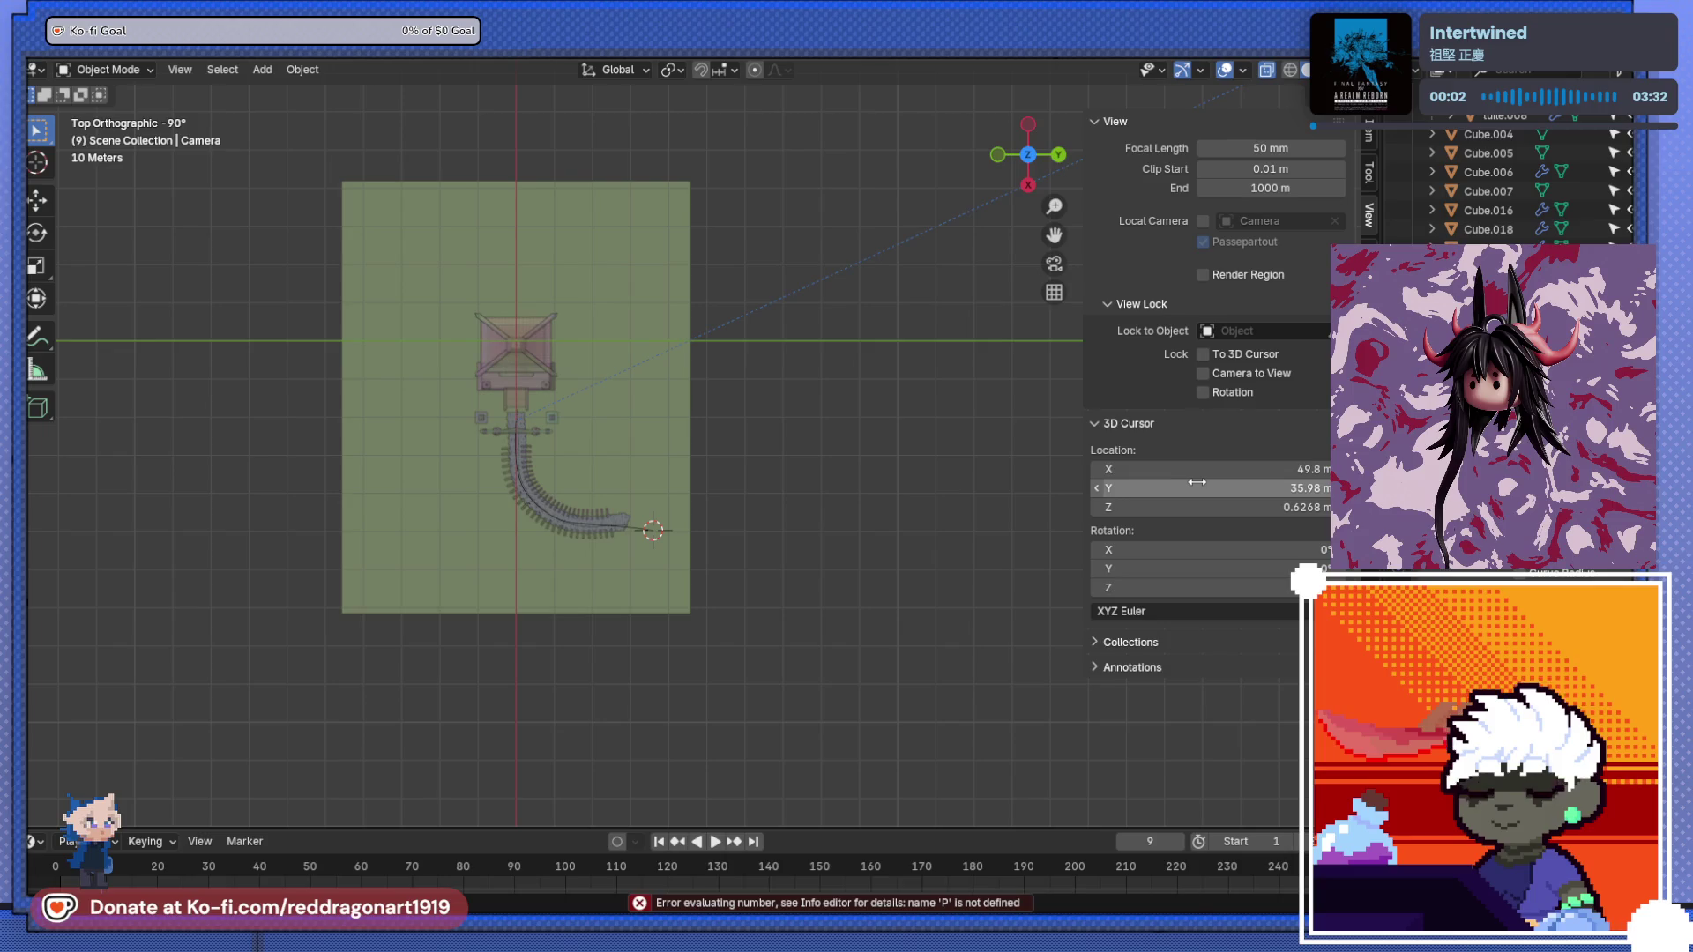
scroll(770, 547, "down", 8)
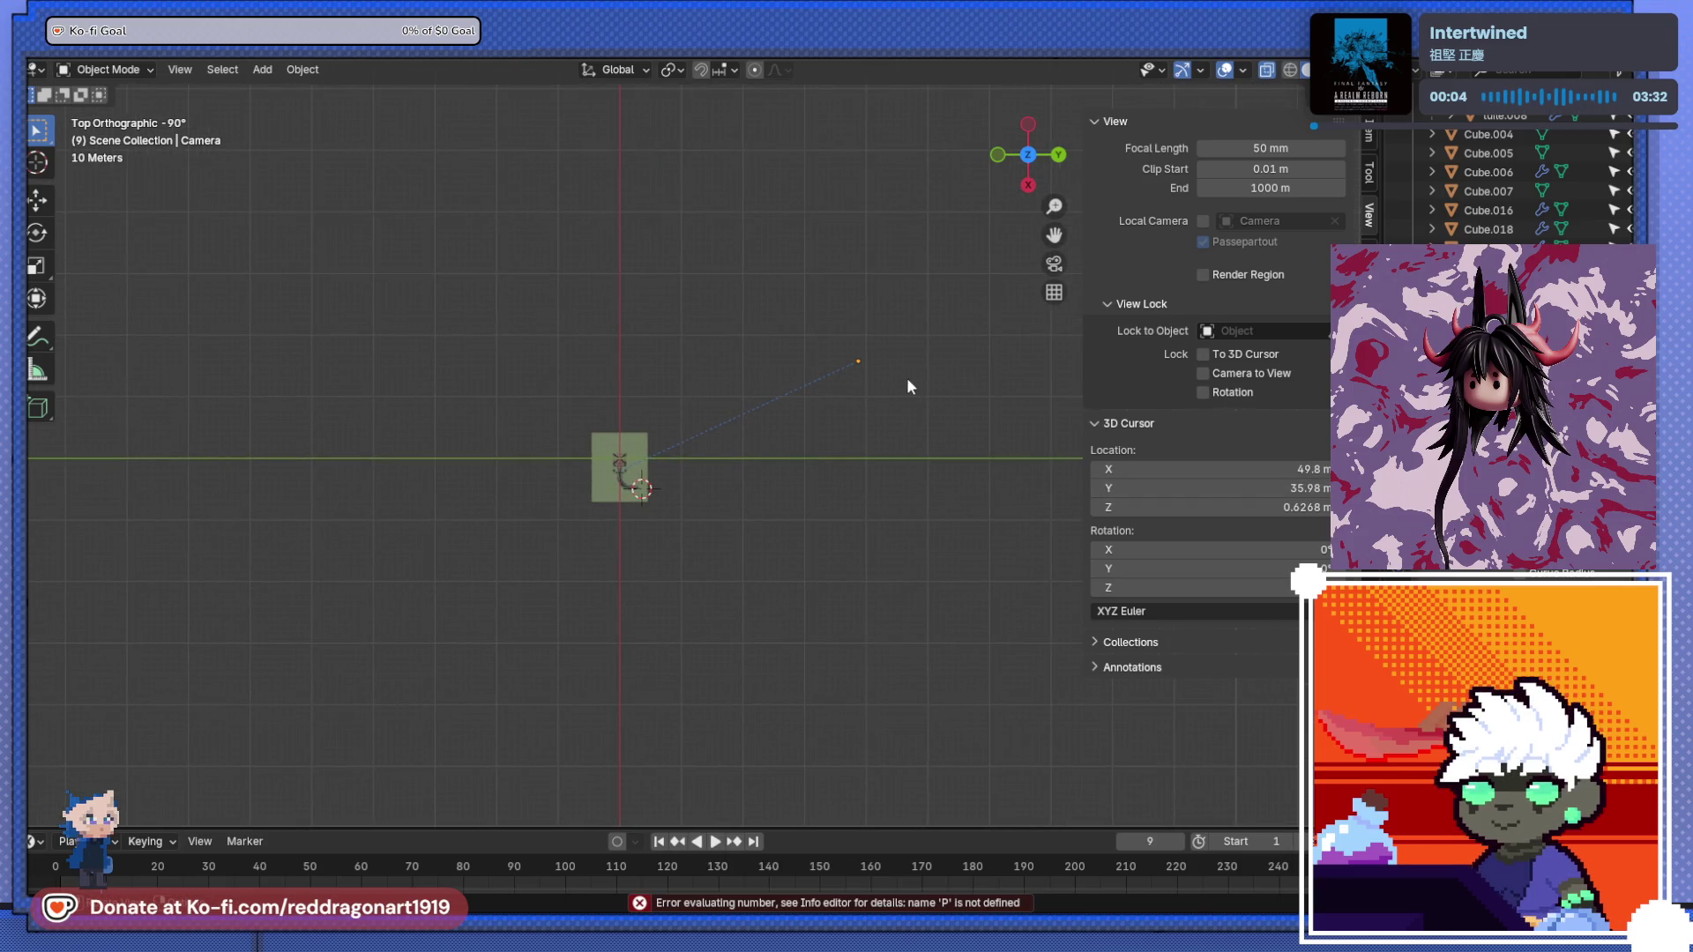
- Move the camera down to the walkway's outer end
key("g")
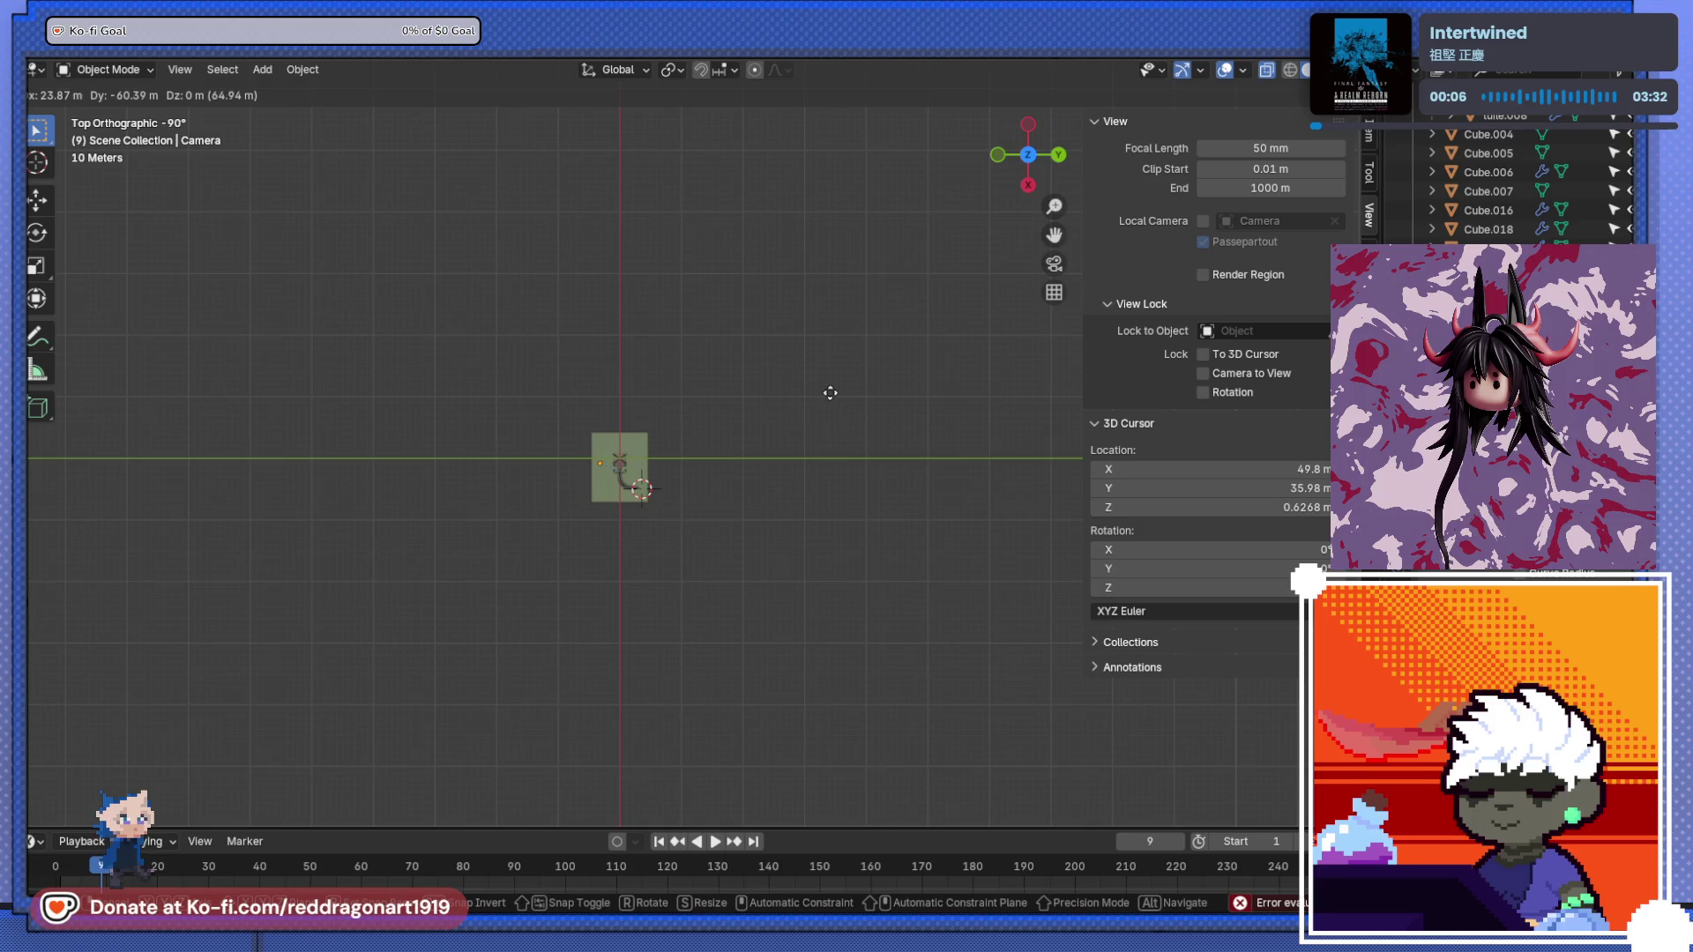
left_click(830, 393)
scroll(649, 467, "up", 10)
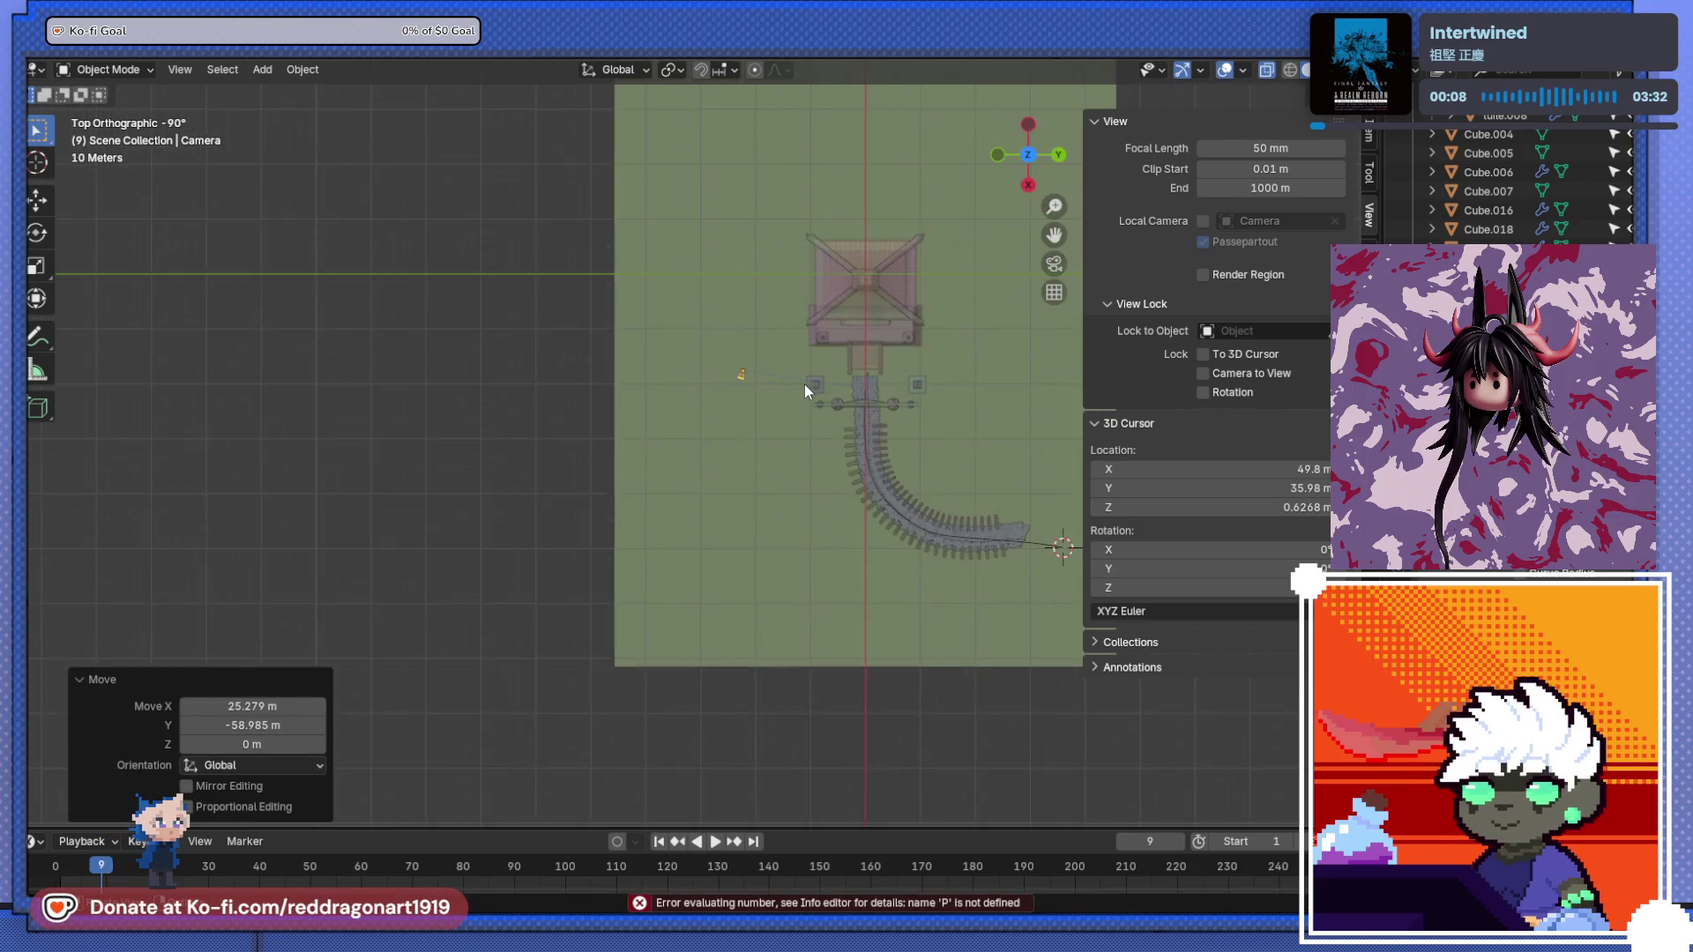
scroll(804, 389, "up", 3)
key("g")
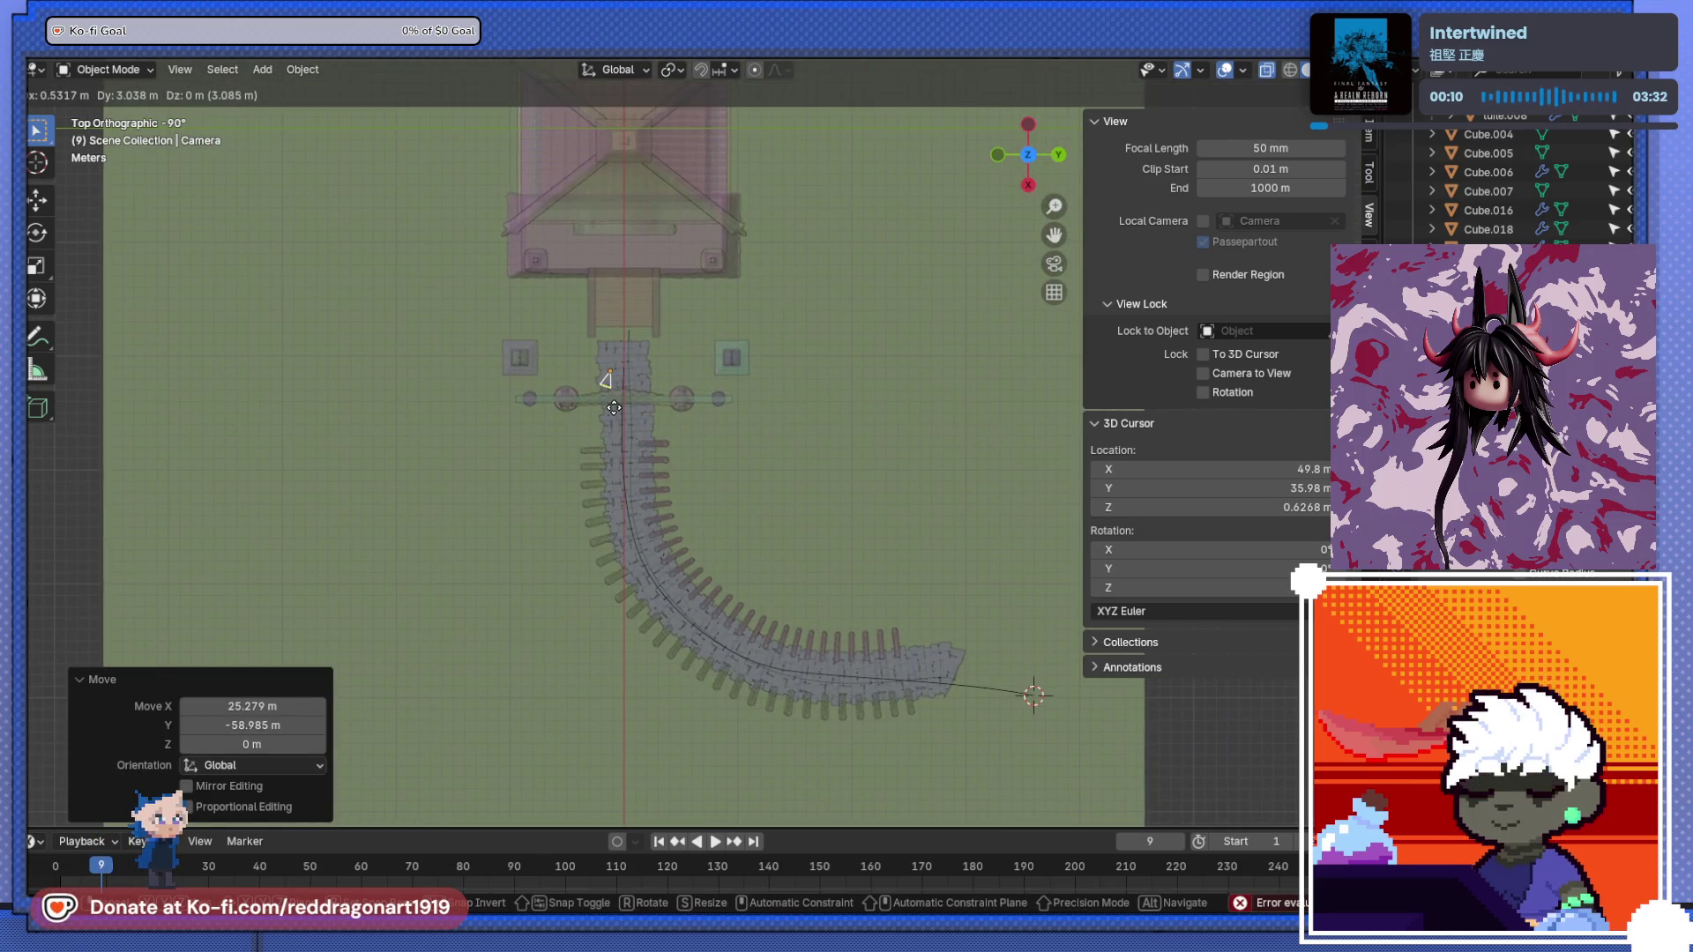
mouse_move(613, 407)
left_mouse_down()
mouse_move(882, 547)
mouse_move(1029, 705)
left_mouse_up()
left_click(1032, 721)
- Turn the camera 81.5° to face up the walkway, undoing an extra move
key("r")
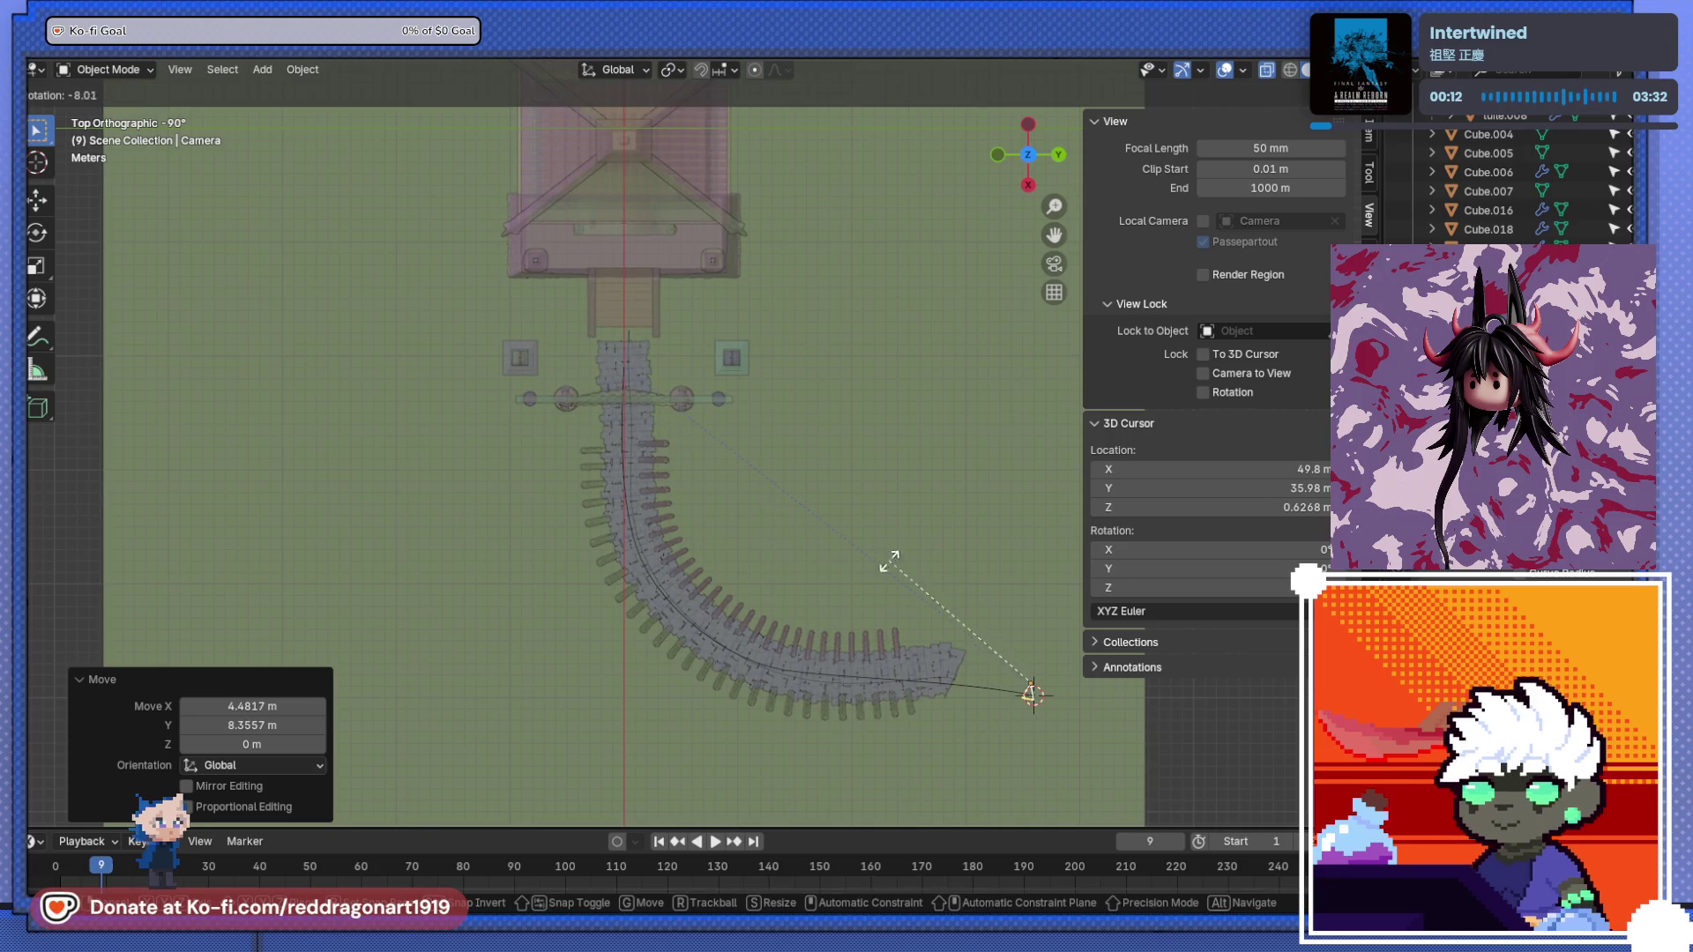
left_click(1058, 648)
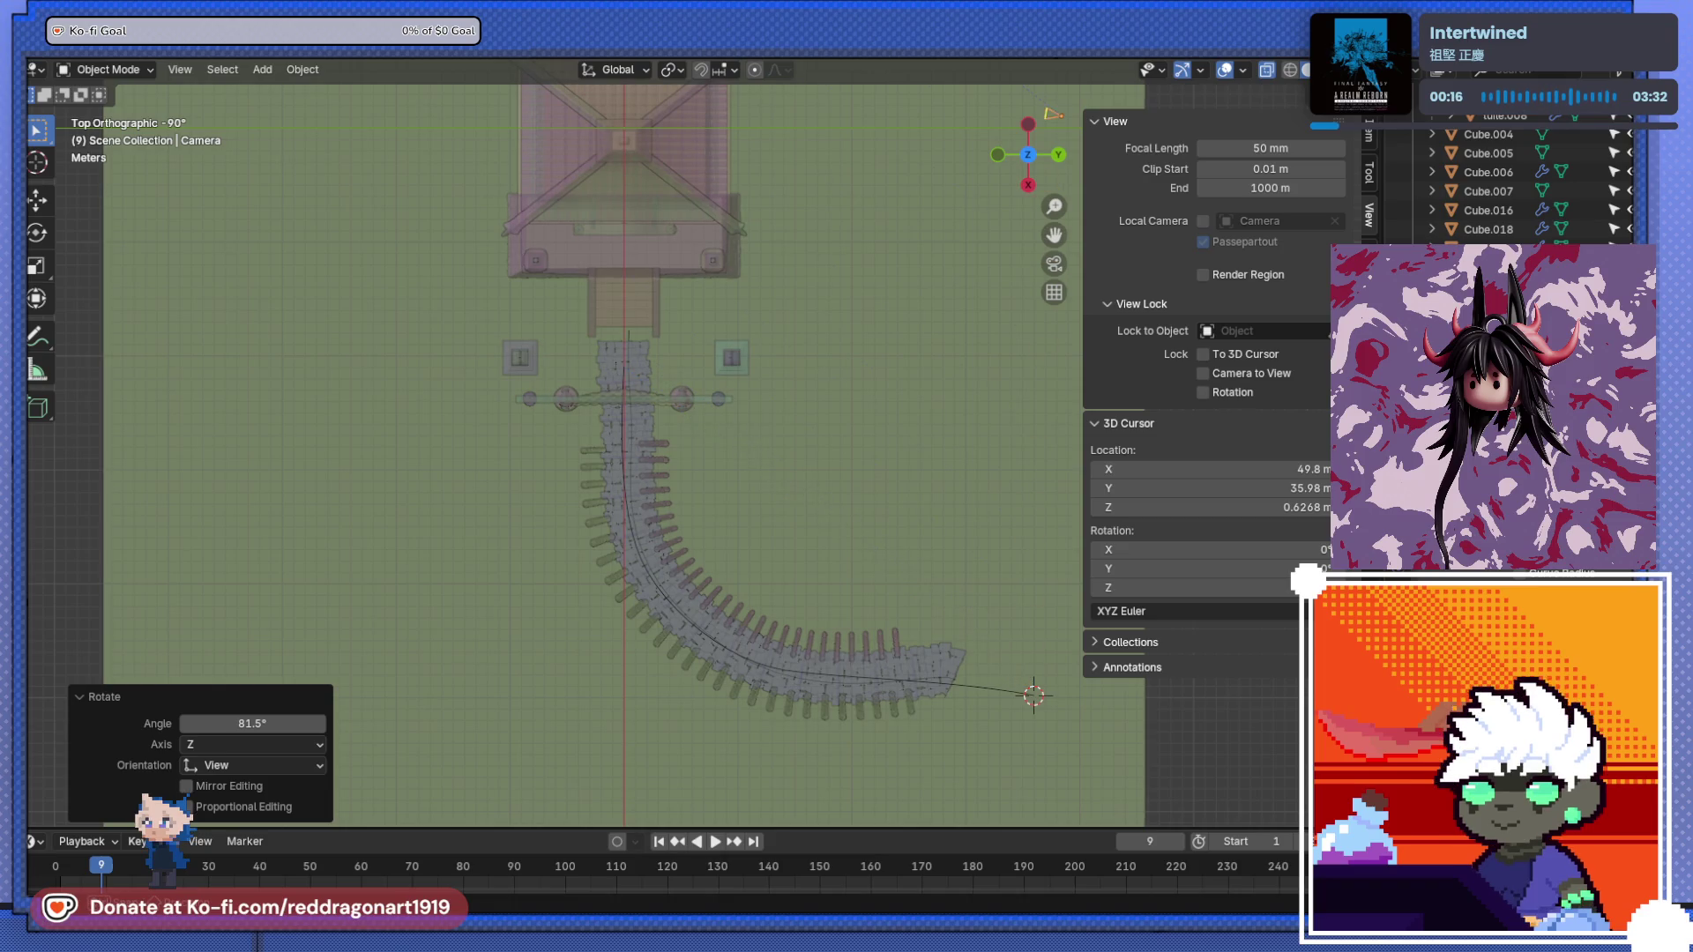
key("g")
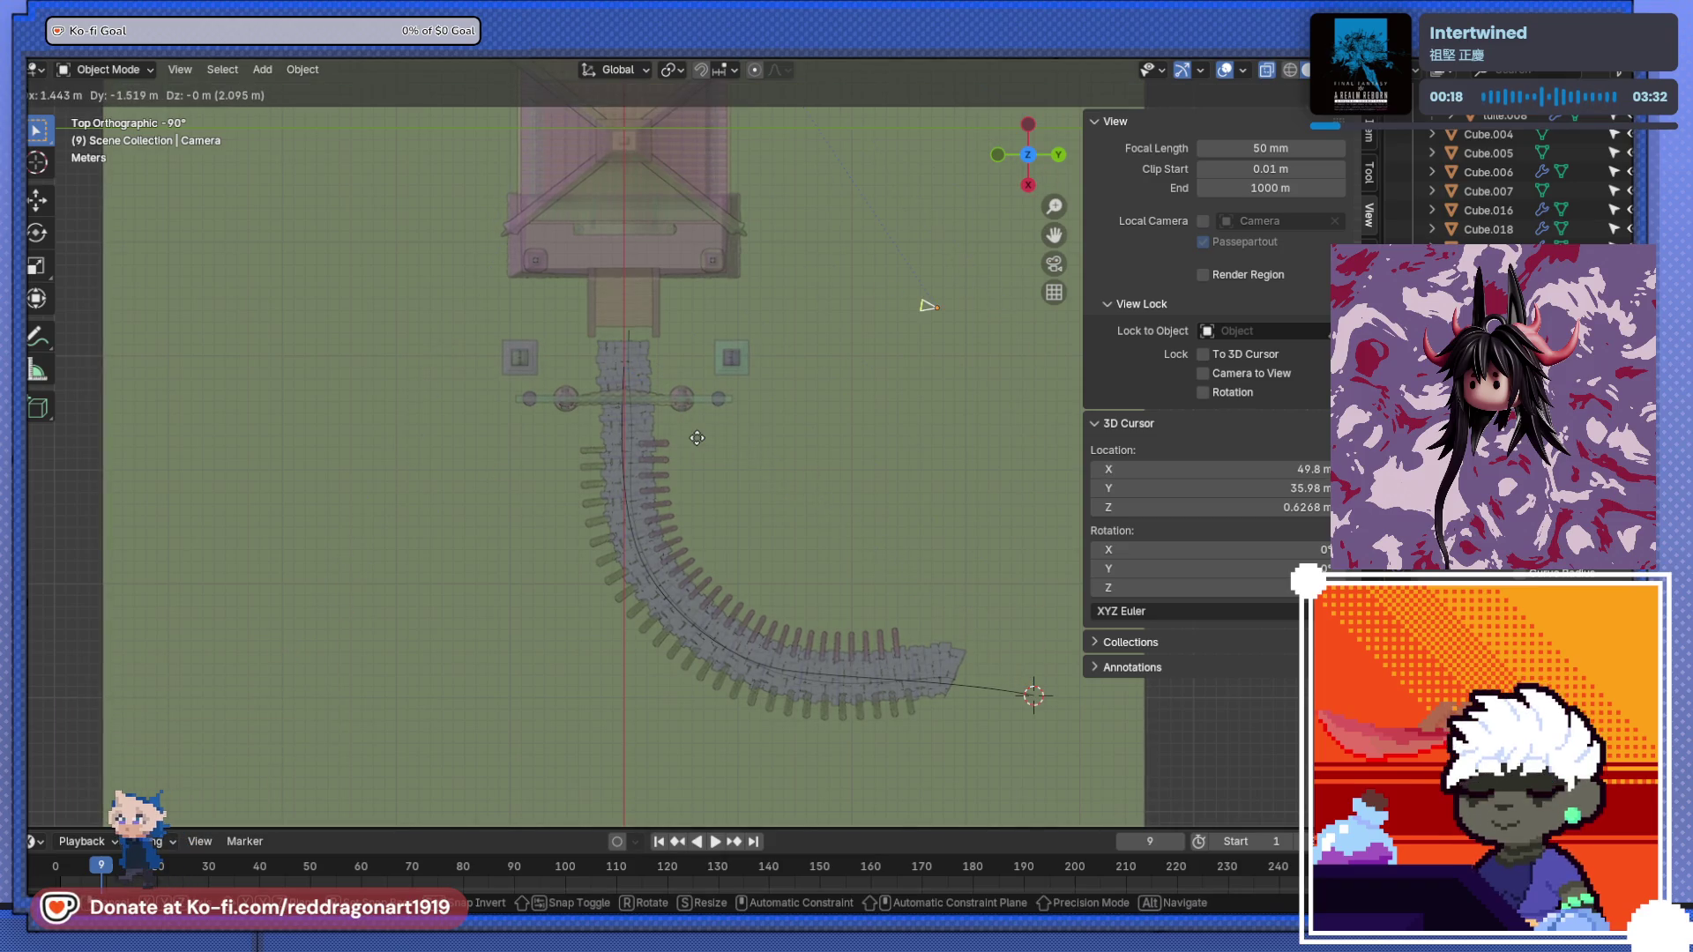
left_click(748, 448)
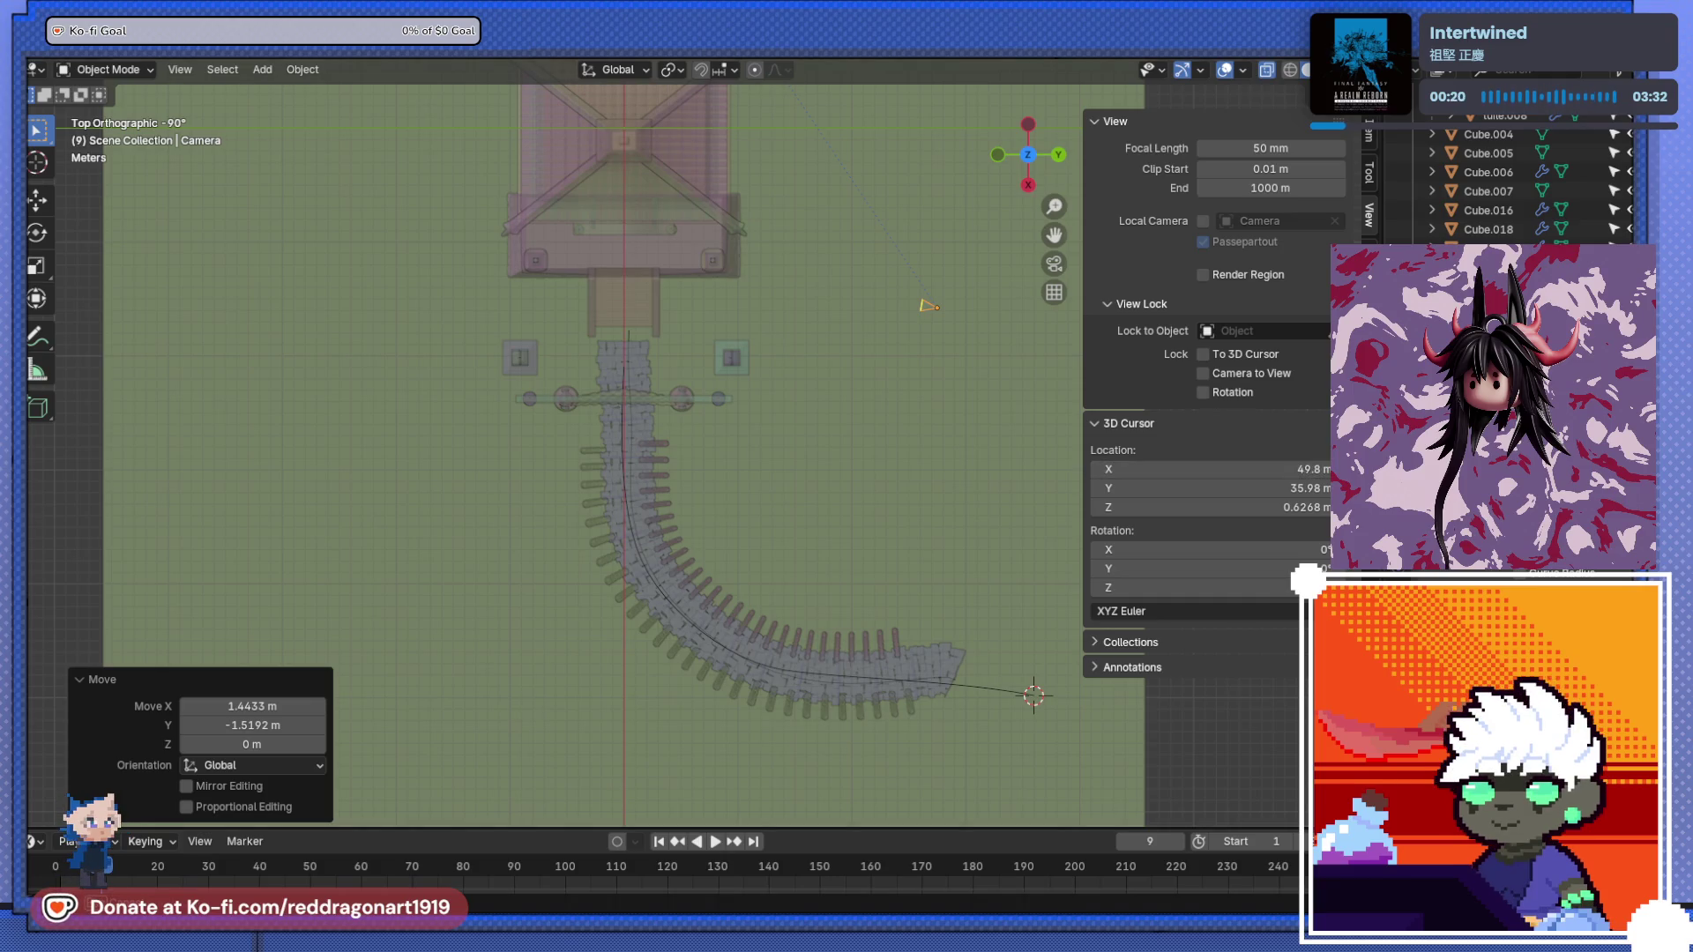
key("ctrl+z")
scroll(892, 621, "down", 3)
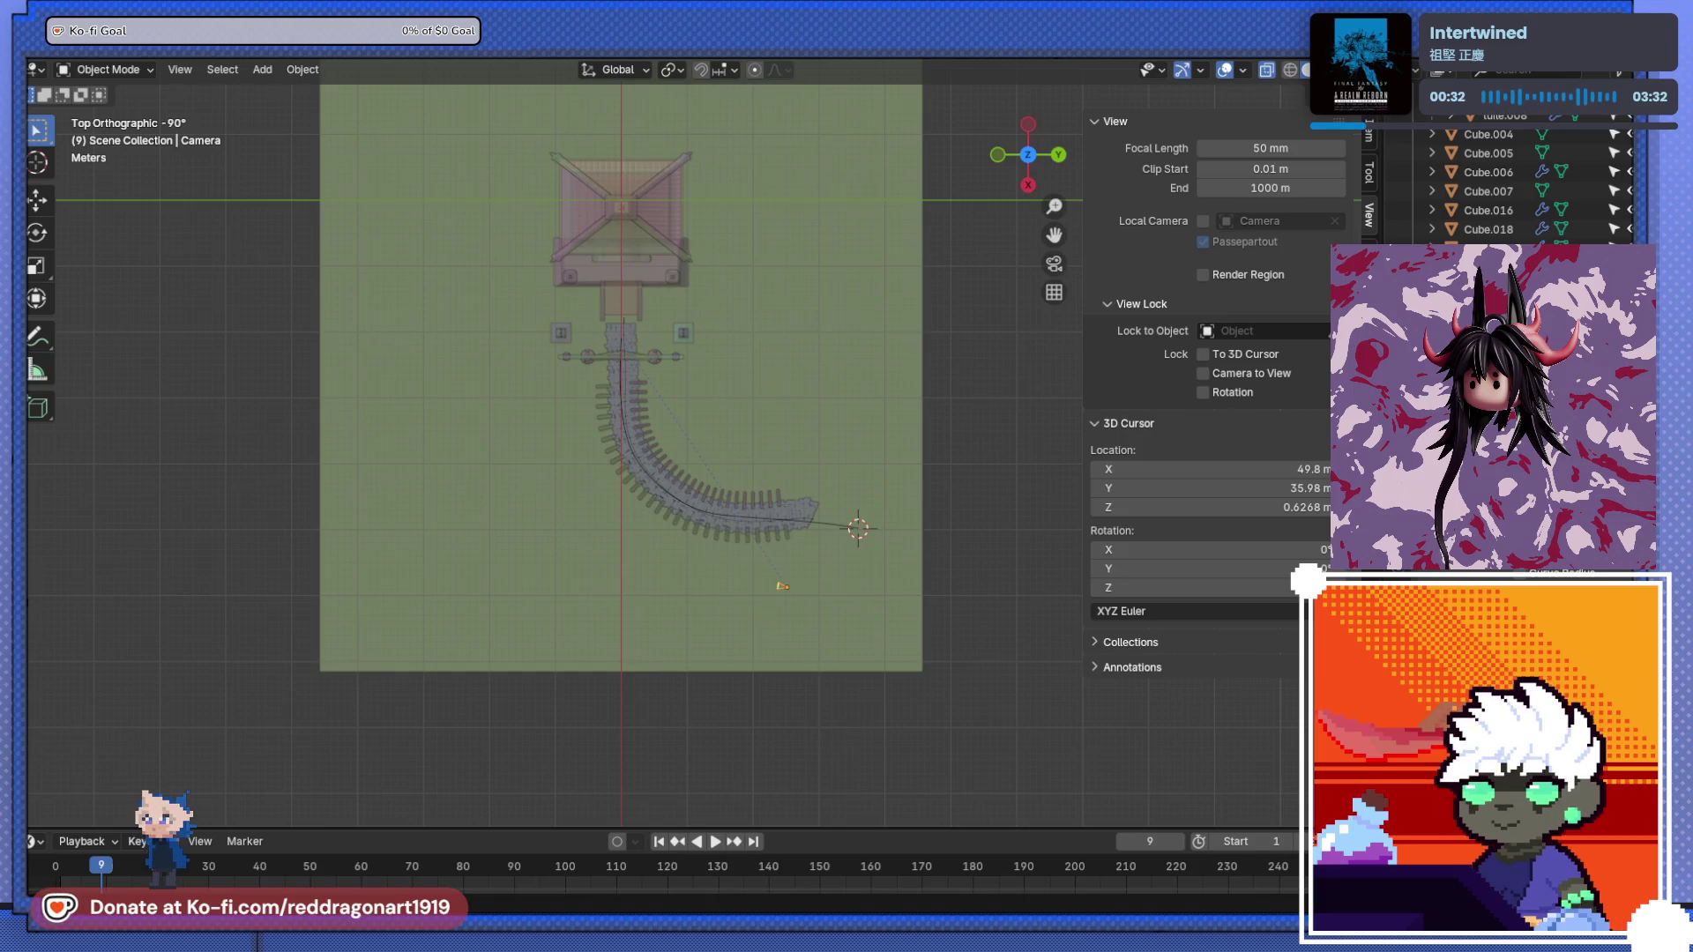
- Rotate BézierCurve.009 to -189° and move it along the walkway
scroll(886, 557, "up", 5)
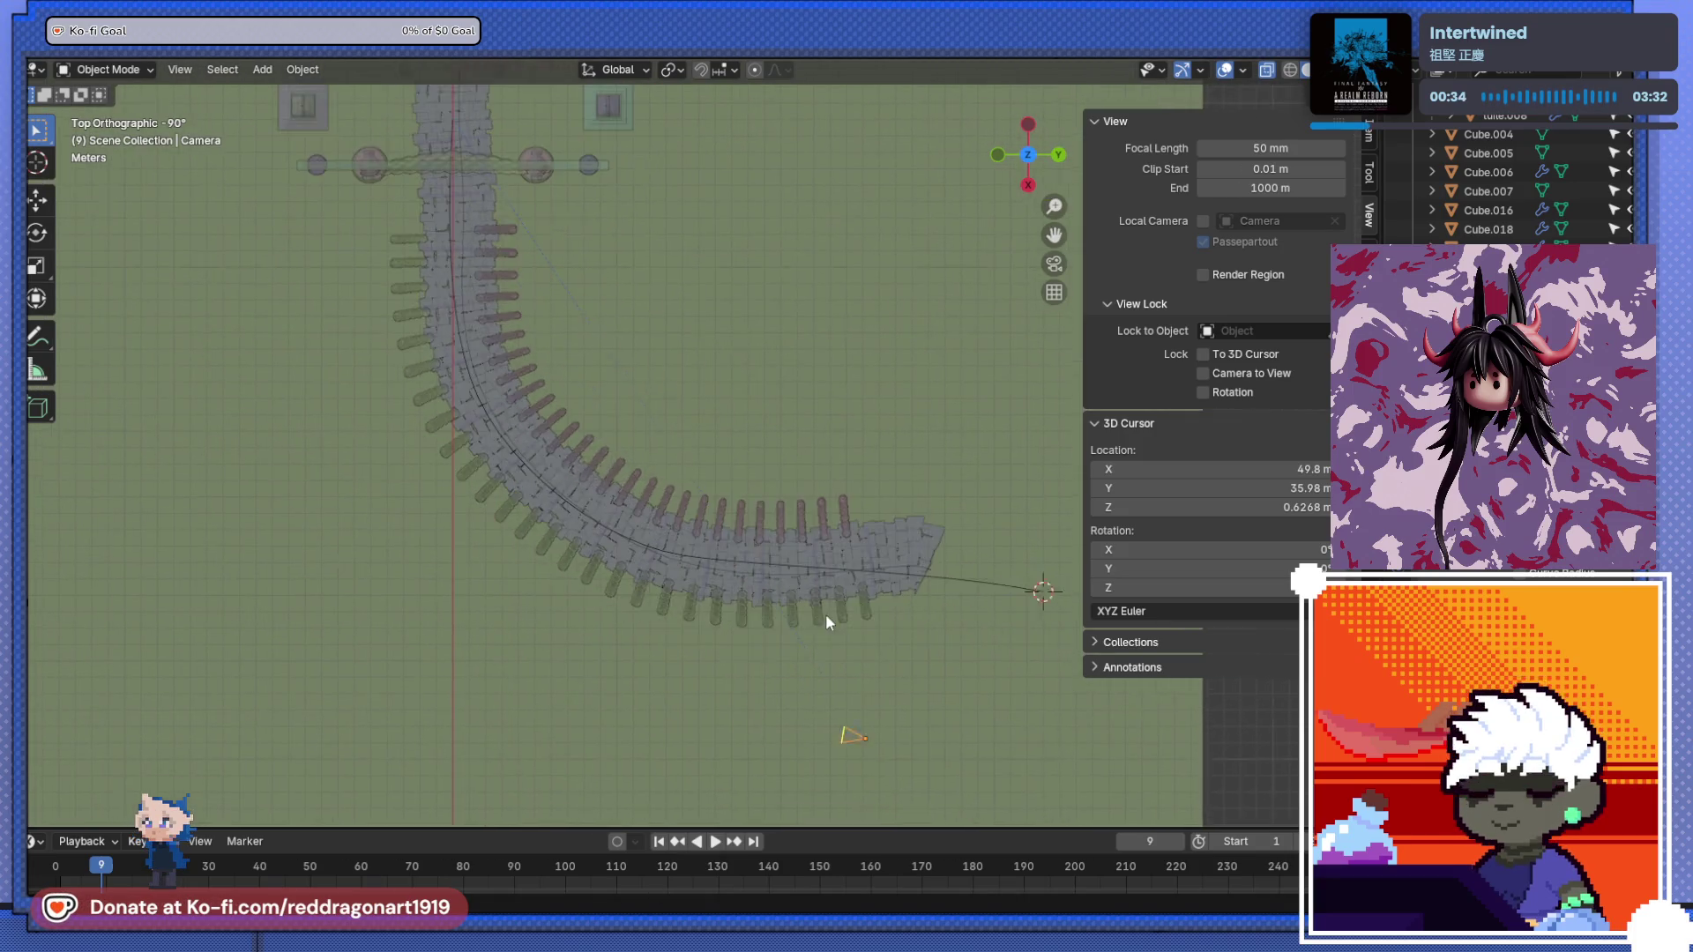
left_click(939, 589)
key("r")
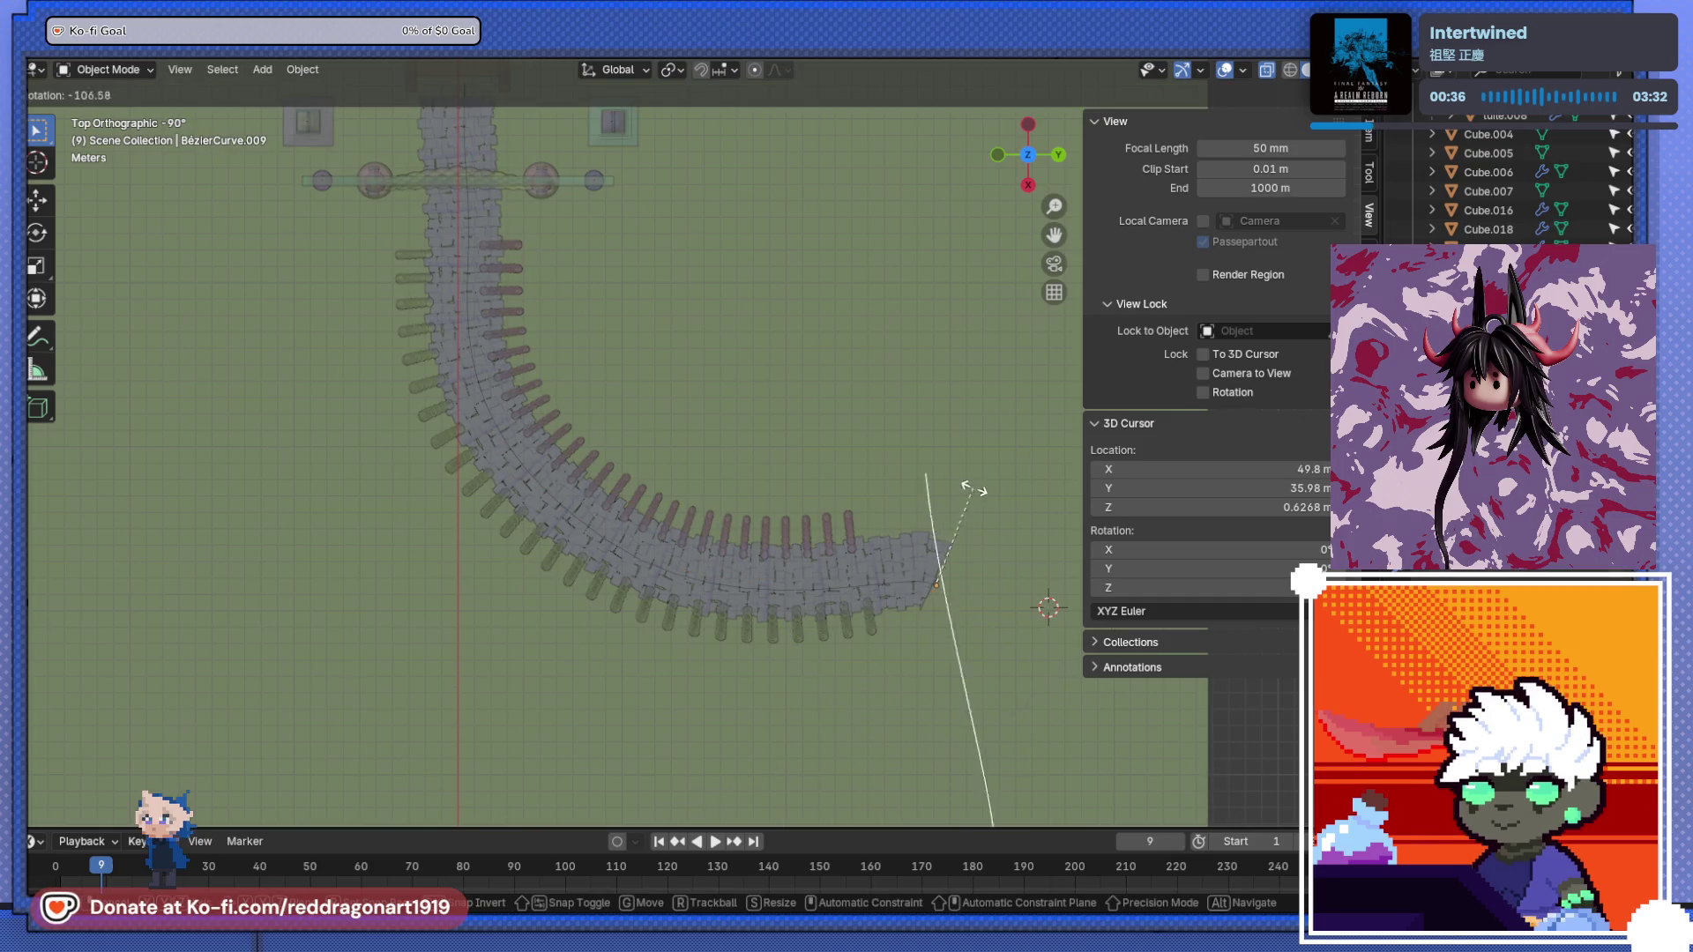
left_click(849, 536)
middle_click_drag(849, 536, 657, 625, "shift")
key("g")
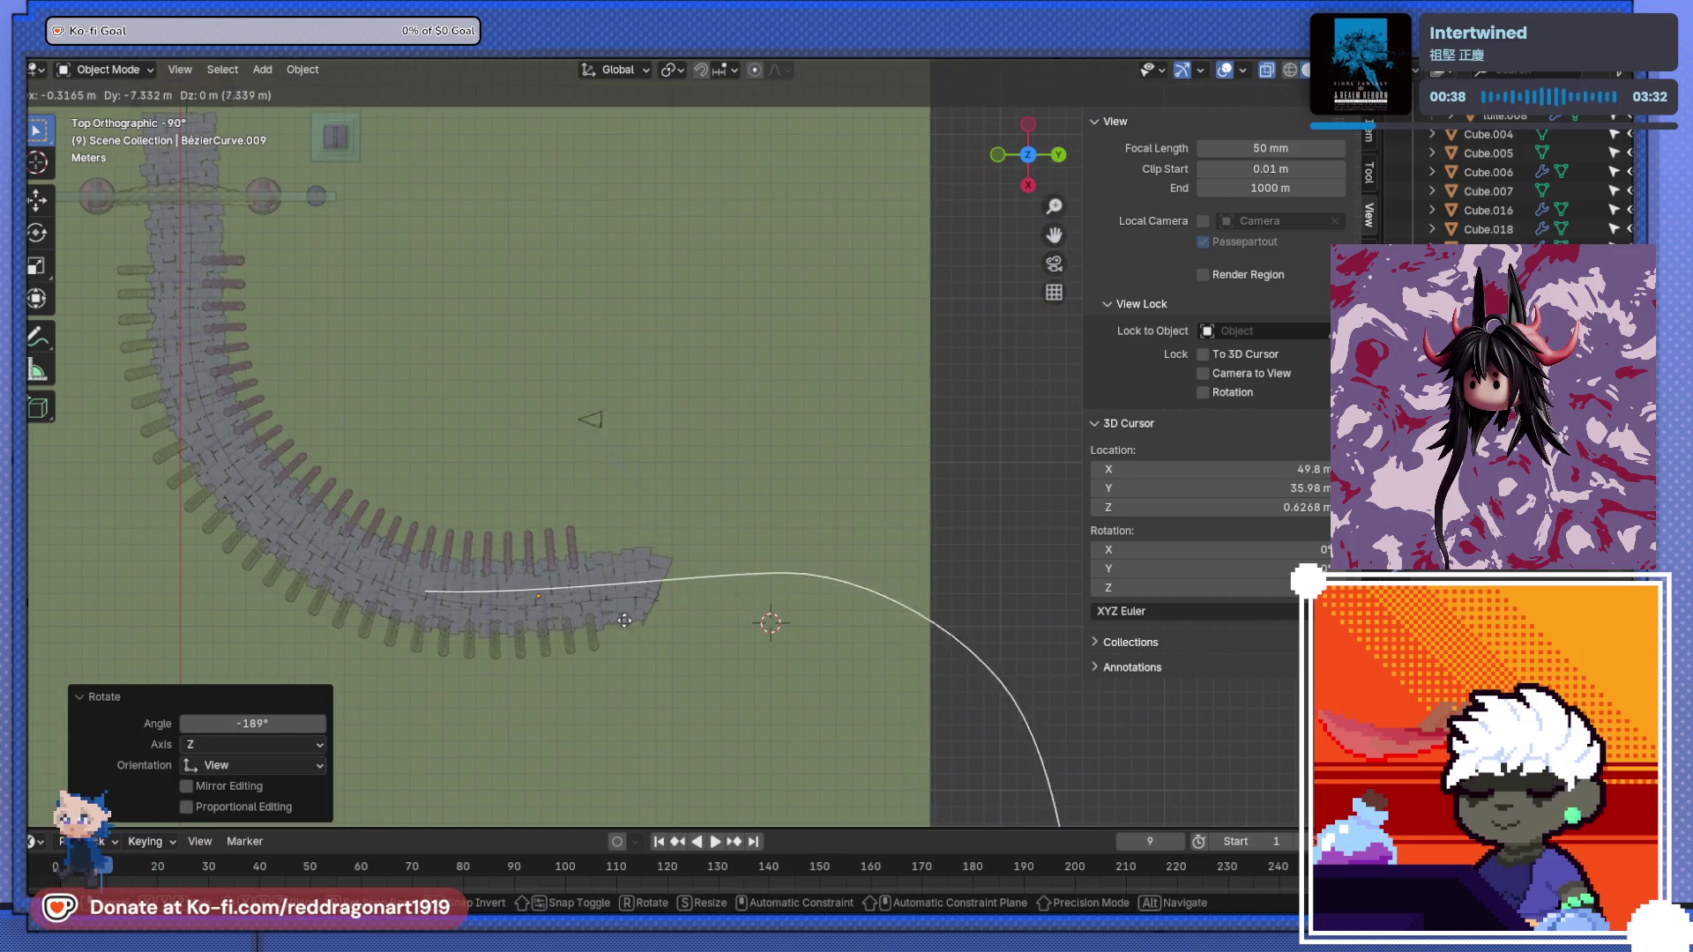
left_click(652, 617)
- In back view (Ctrl+Numpad 1), rotate BézierCurve.009 180° to lie flat
key("ctrl+KP_1")
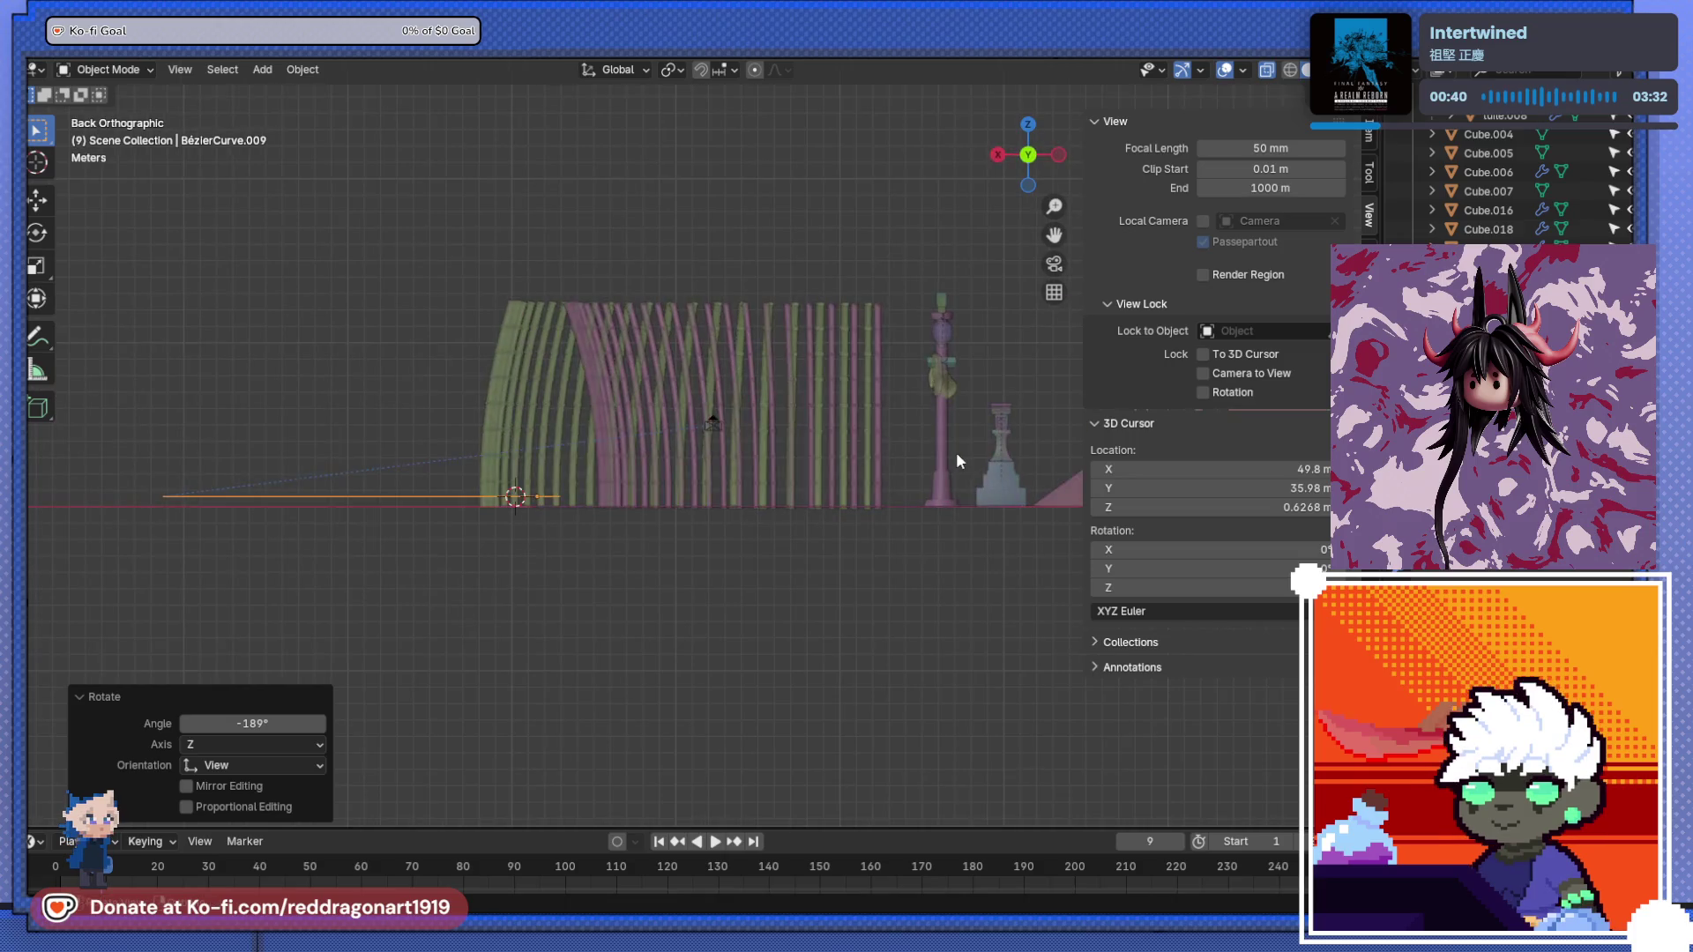
key("r")
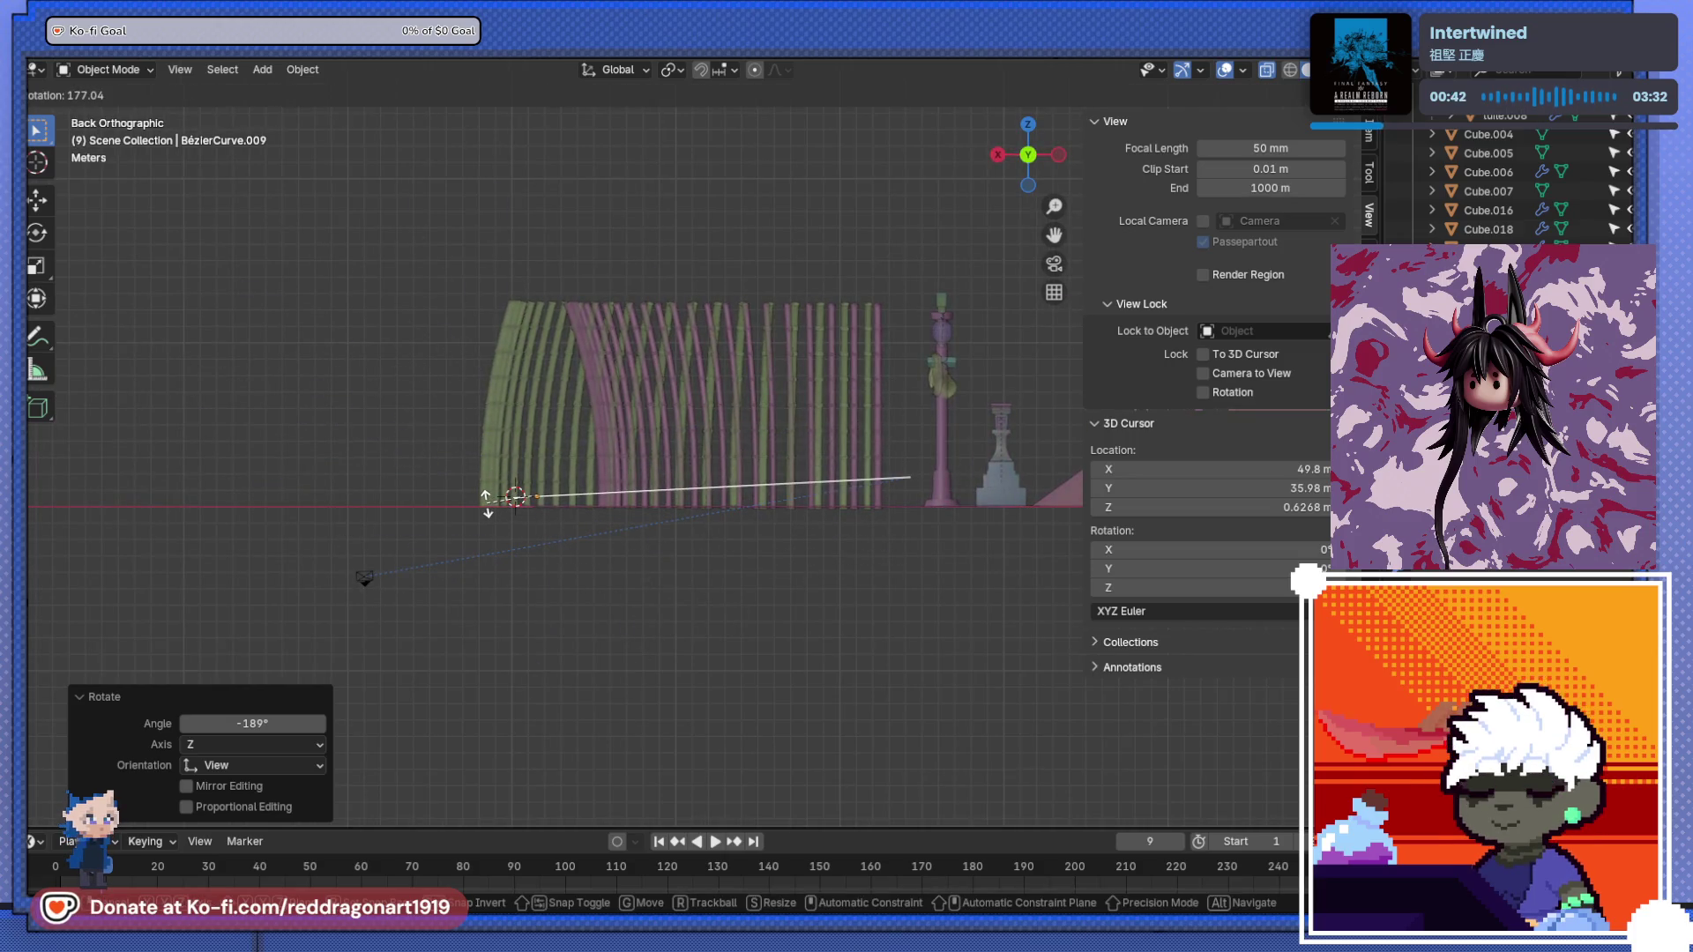
left_click(487, 505)
mouse_move(487, 504)
middle_mouse_down()
mouse_move(529, 626)
mouse_move(554, 613)
mouse_move(690, 663)
mouse_move(744, 639)
mouse_move(812, 653)
mouse_move(707, 480)
middle_mouse_up()
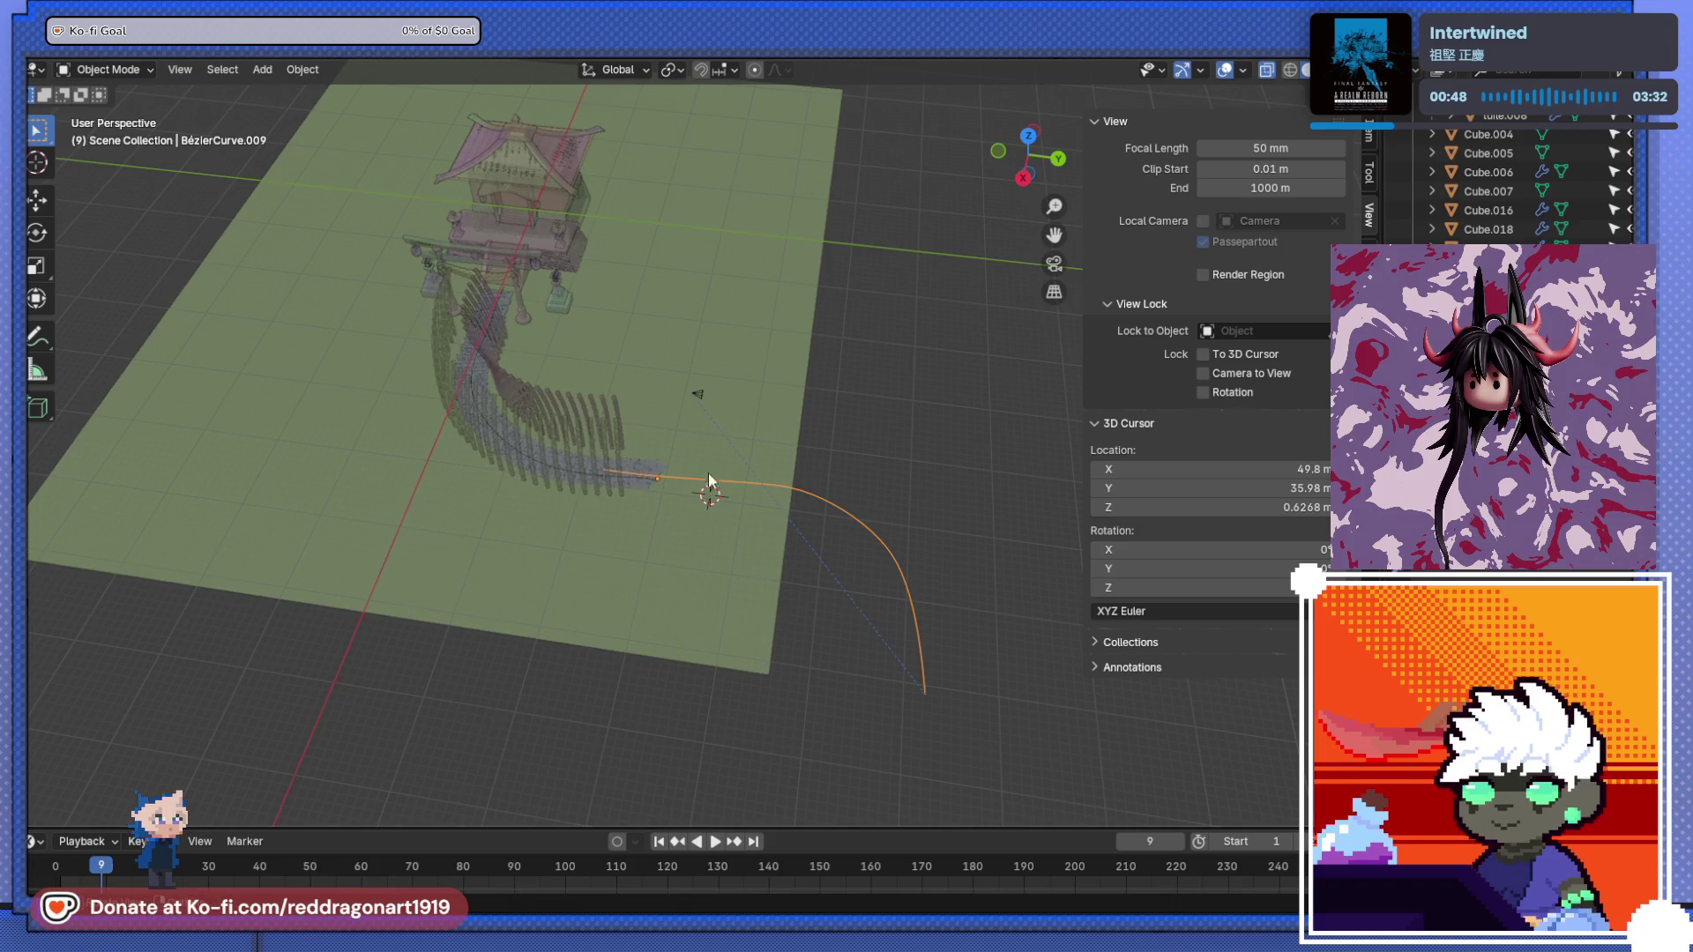
- Rotate the camera 147° about Z and move it to the curve's far end
left_click(697, 396)
key("r")
key("z")
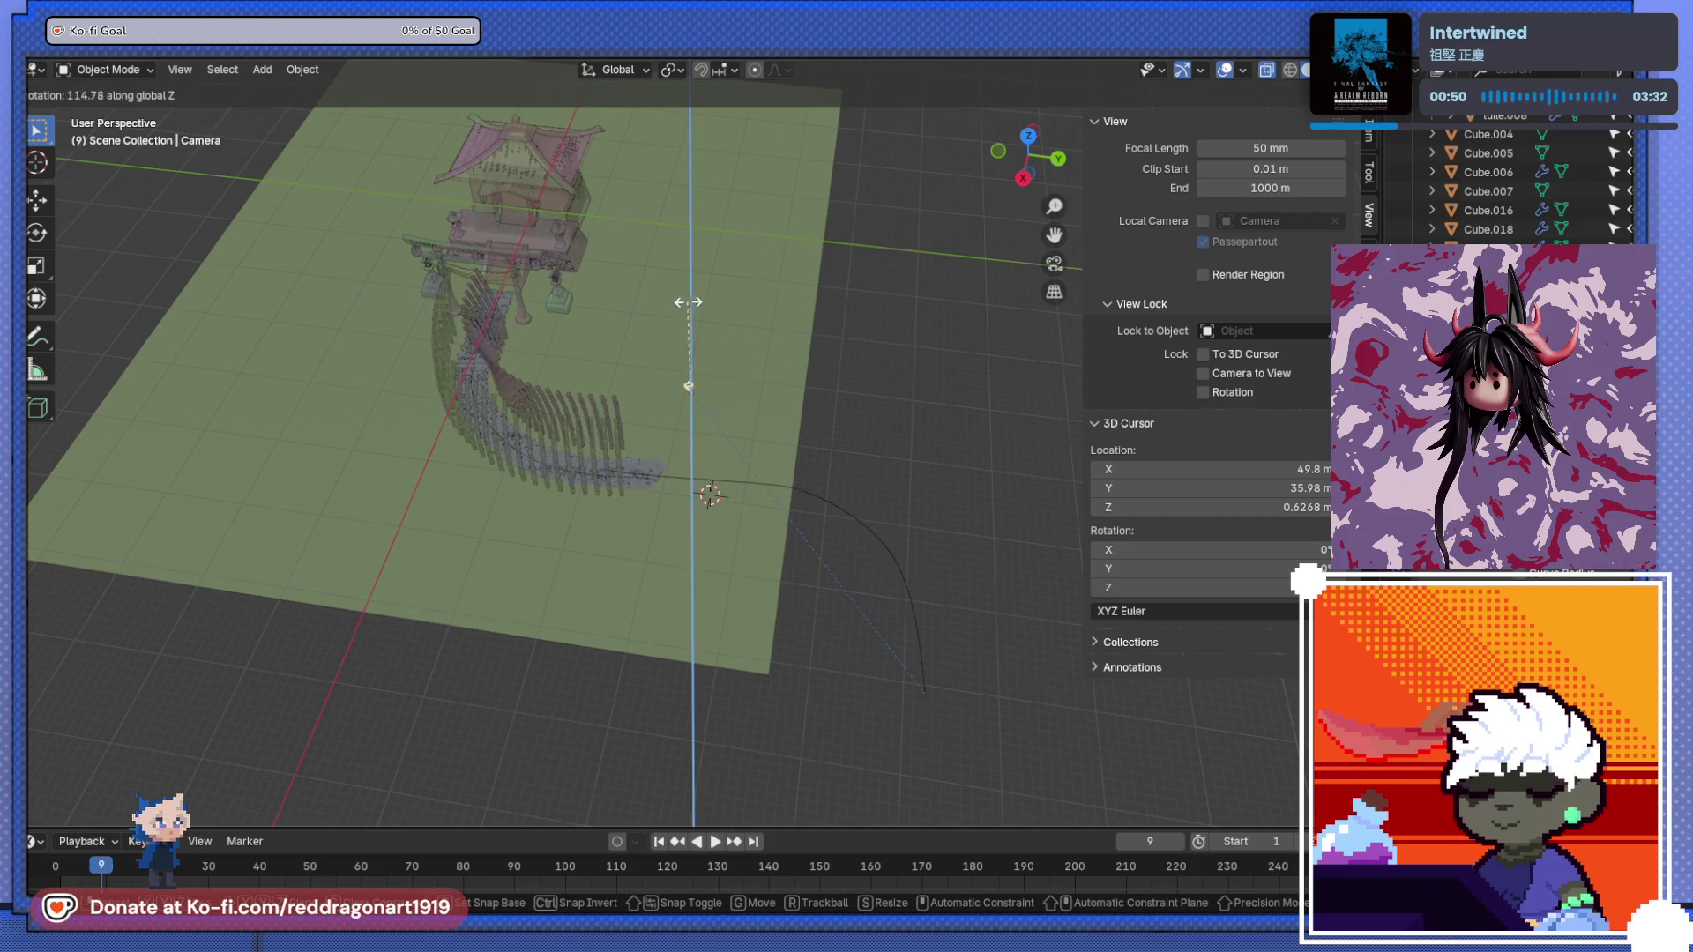
left_click(654, 346)
key("g")
left_click(751, 452)
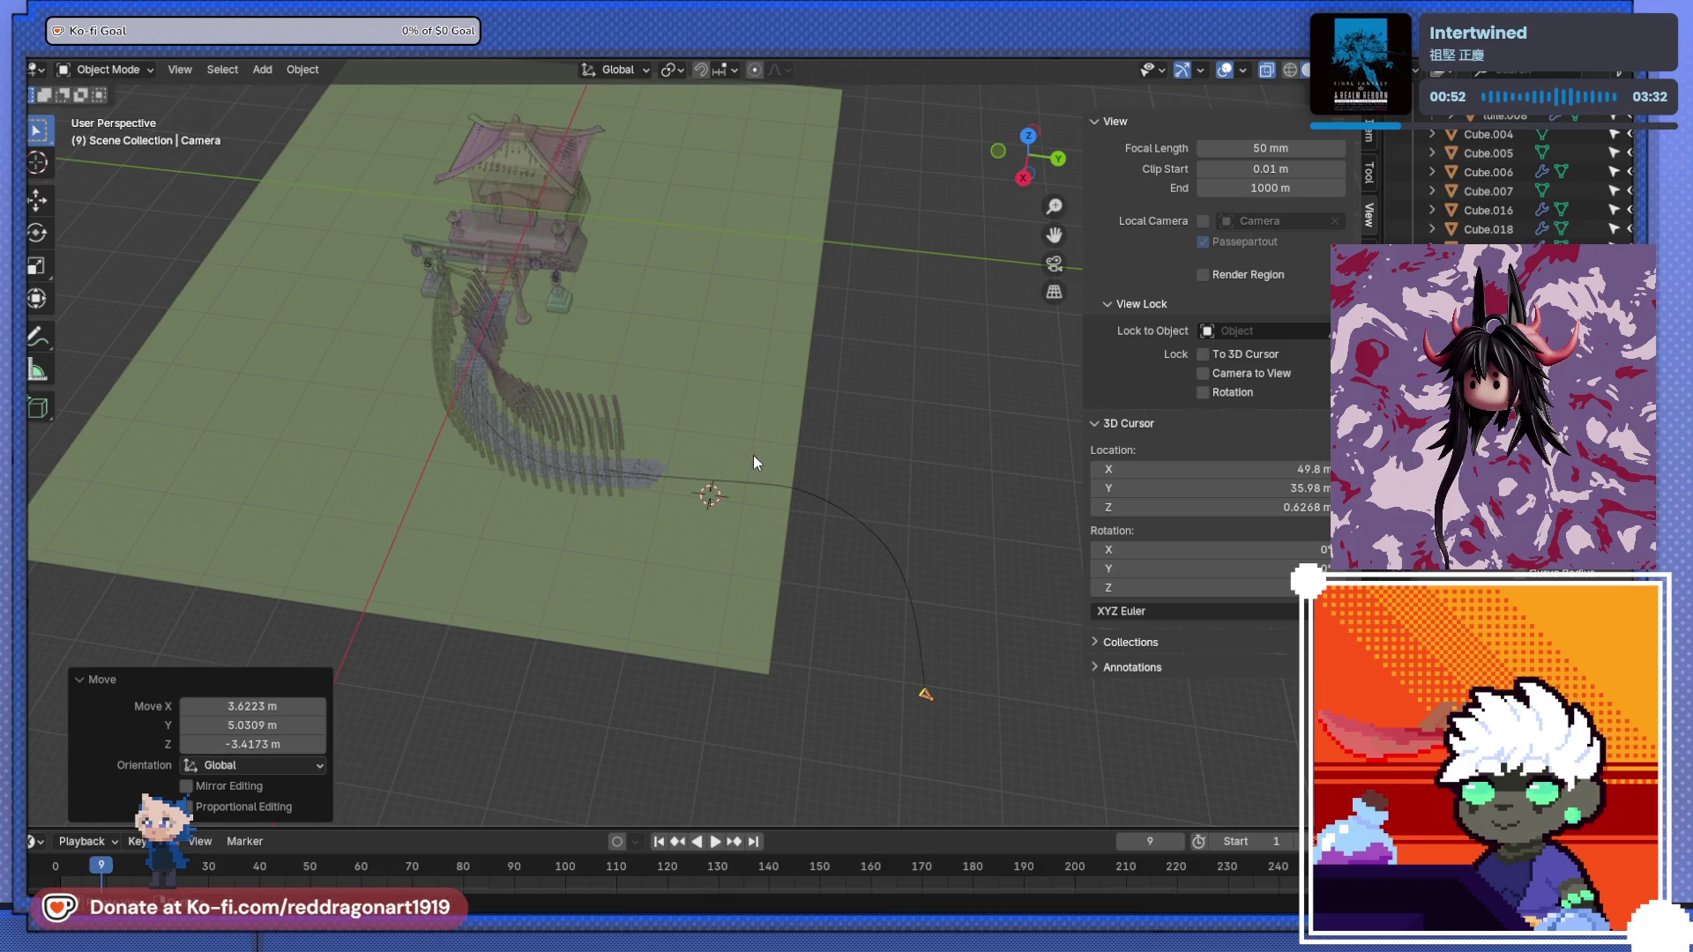
- Play the animation, scrub back to frame 109, and inspect the scene
key("space")
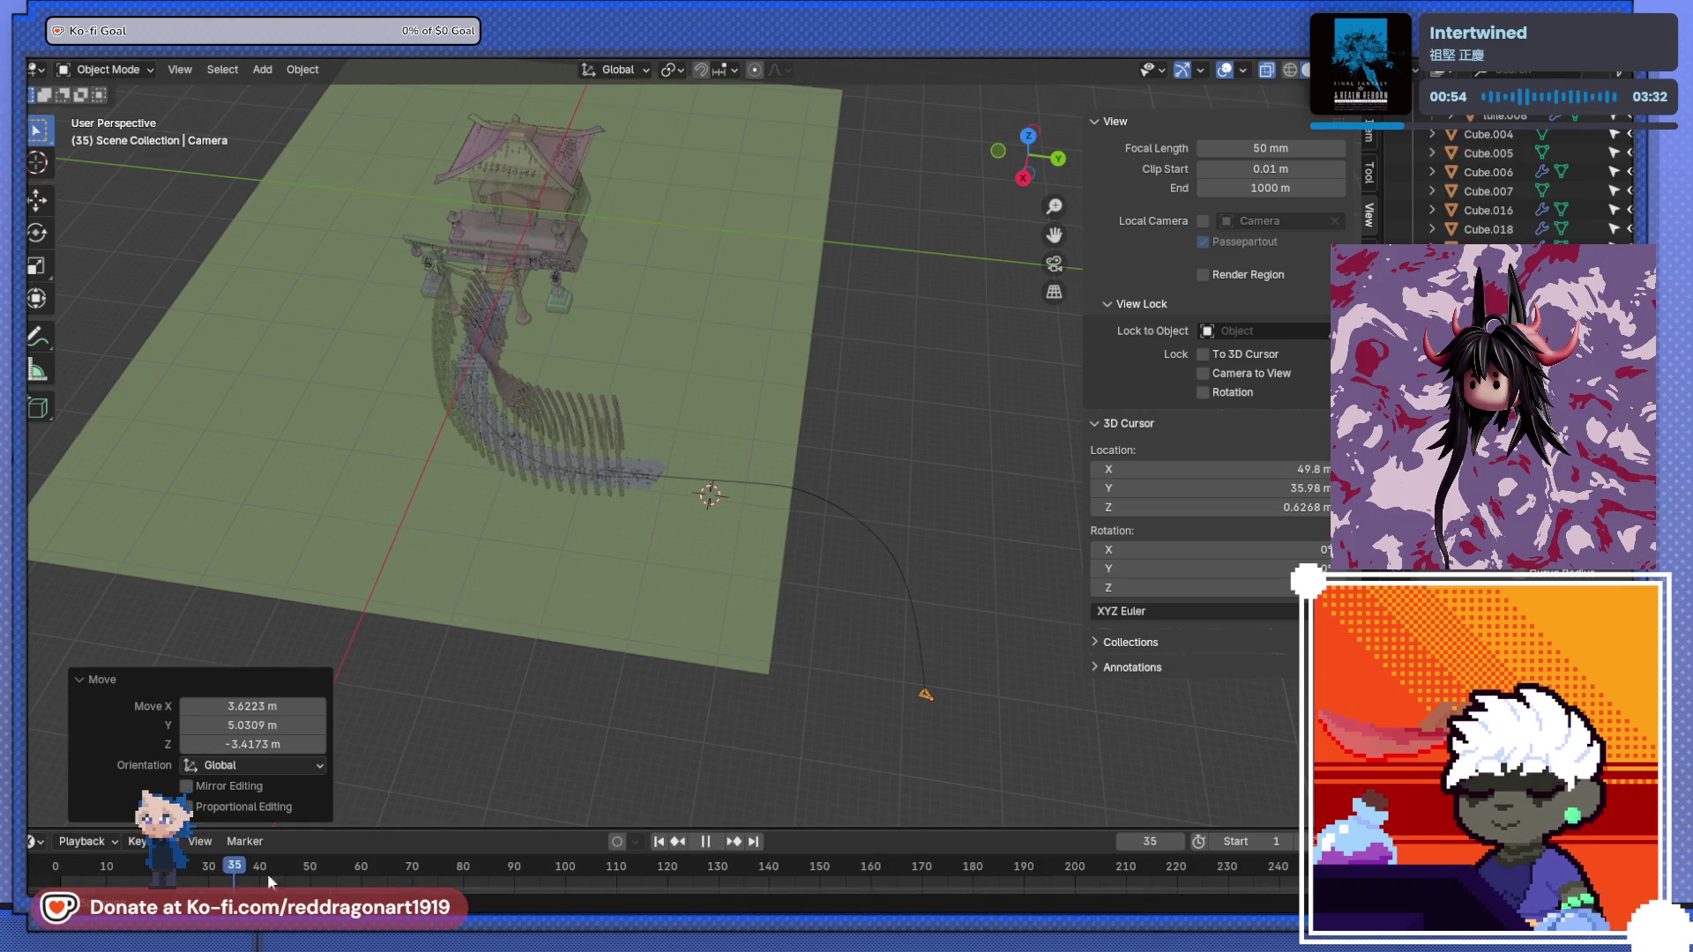
left_click_drag(710, 875, 612, 875)
key("space")
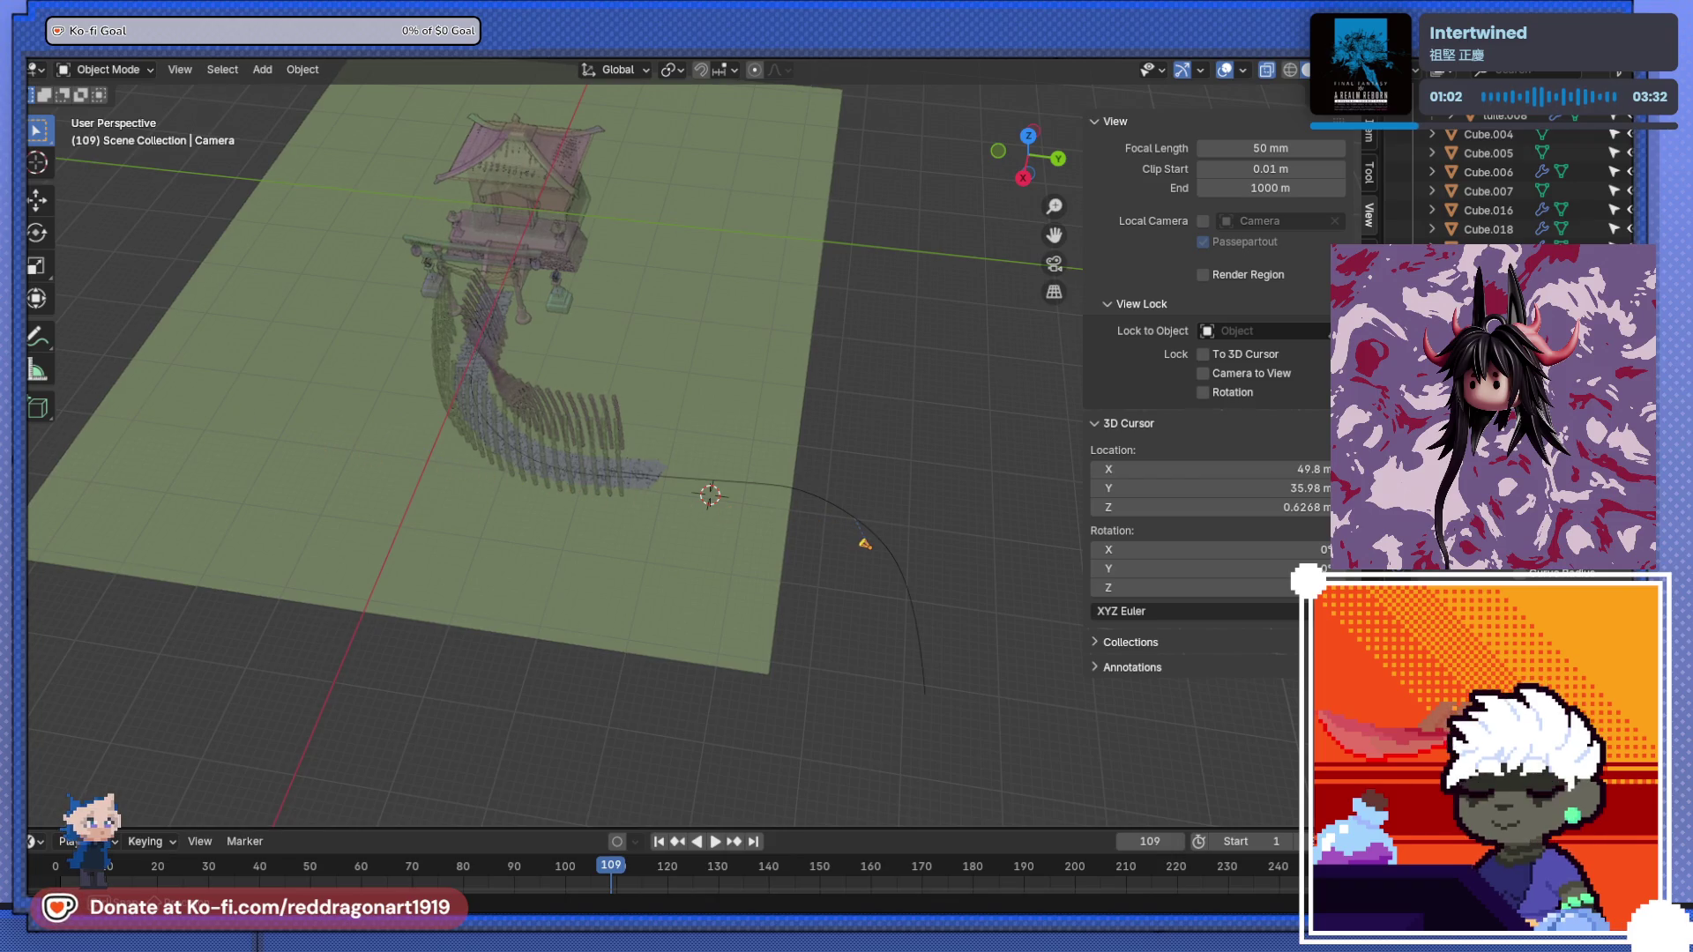
mouse_move(934, 434)
middle_mouse_down()
mouse_move(801, 425)
mouse_move(891, 416)
mouse_move(849, 454)
middle_mouse_up()
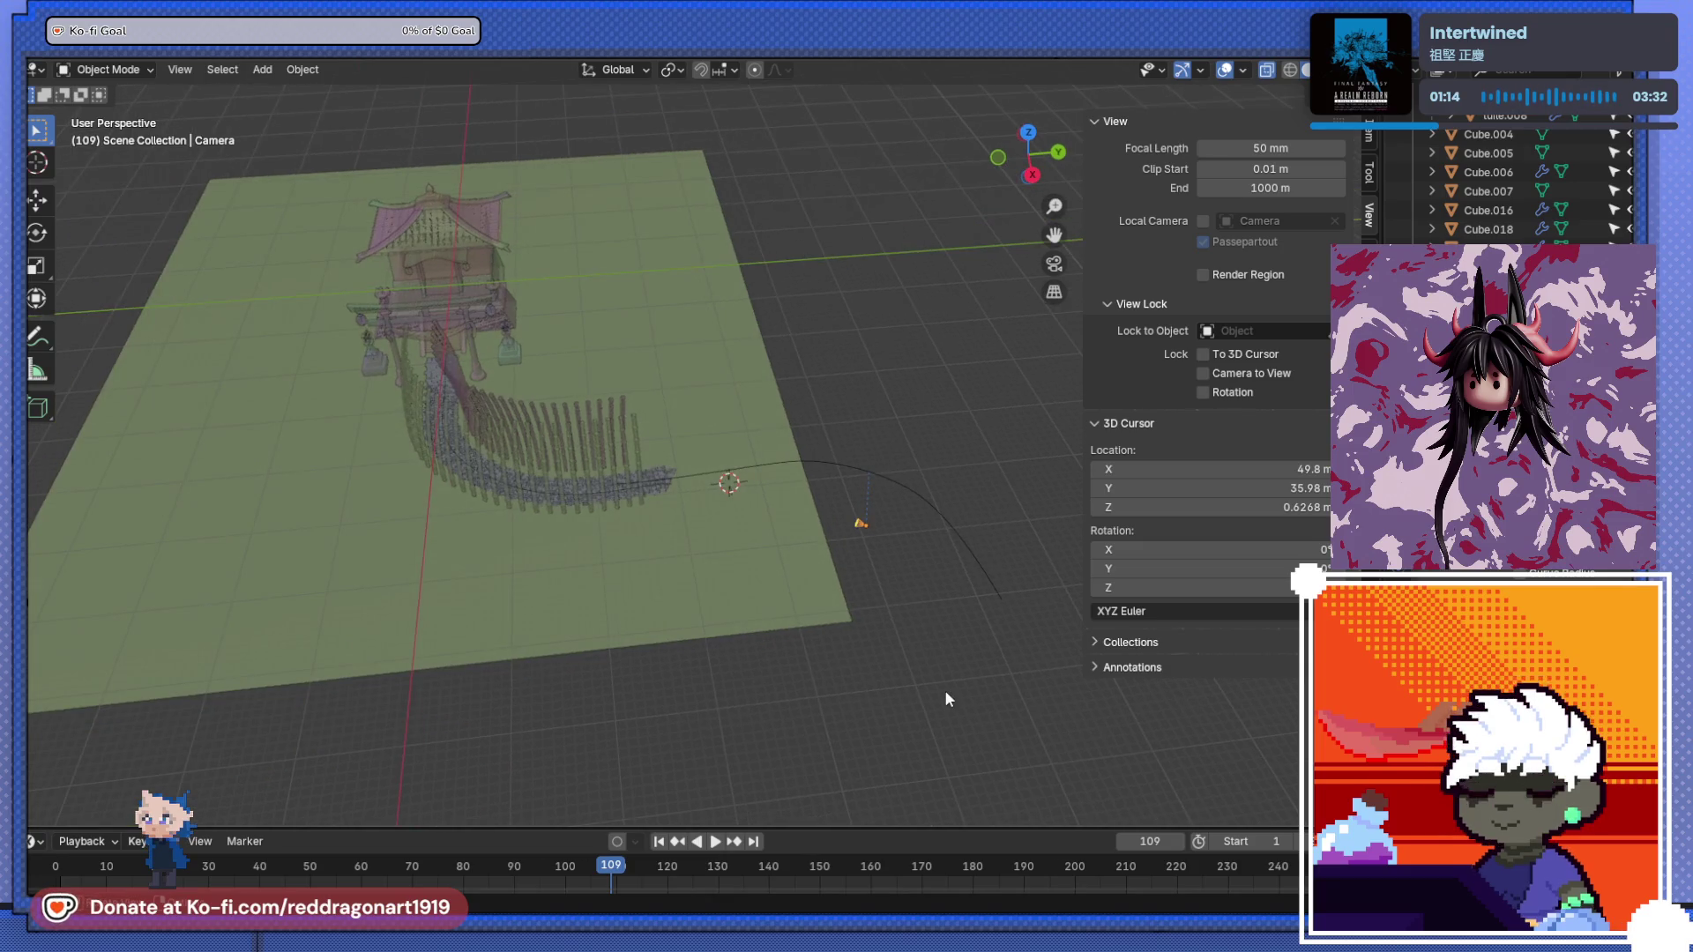
mouse_move(899, 586)
middle_mouse_down()
mouse_move(941, 612)
mouse_move(915, 567)
mouse_move(955, 659)
mouse_move(839, 669)
mouse_move(901, 664)
middle_mouse_up()
- Raise the camera 2.9534 m along Z
key("g")
key("z")
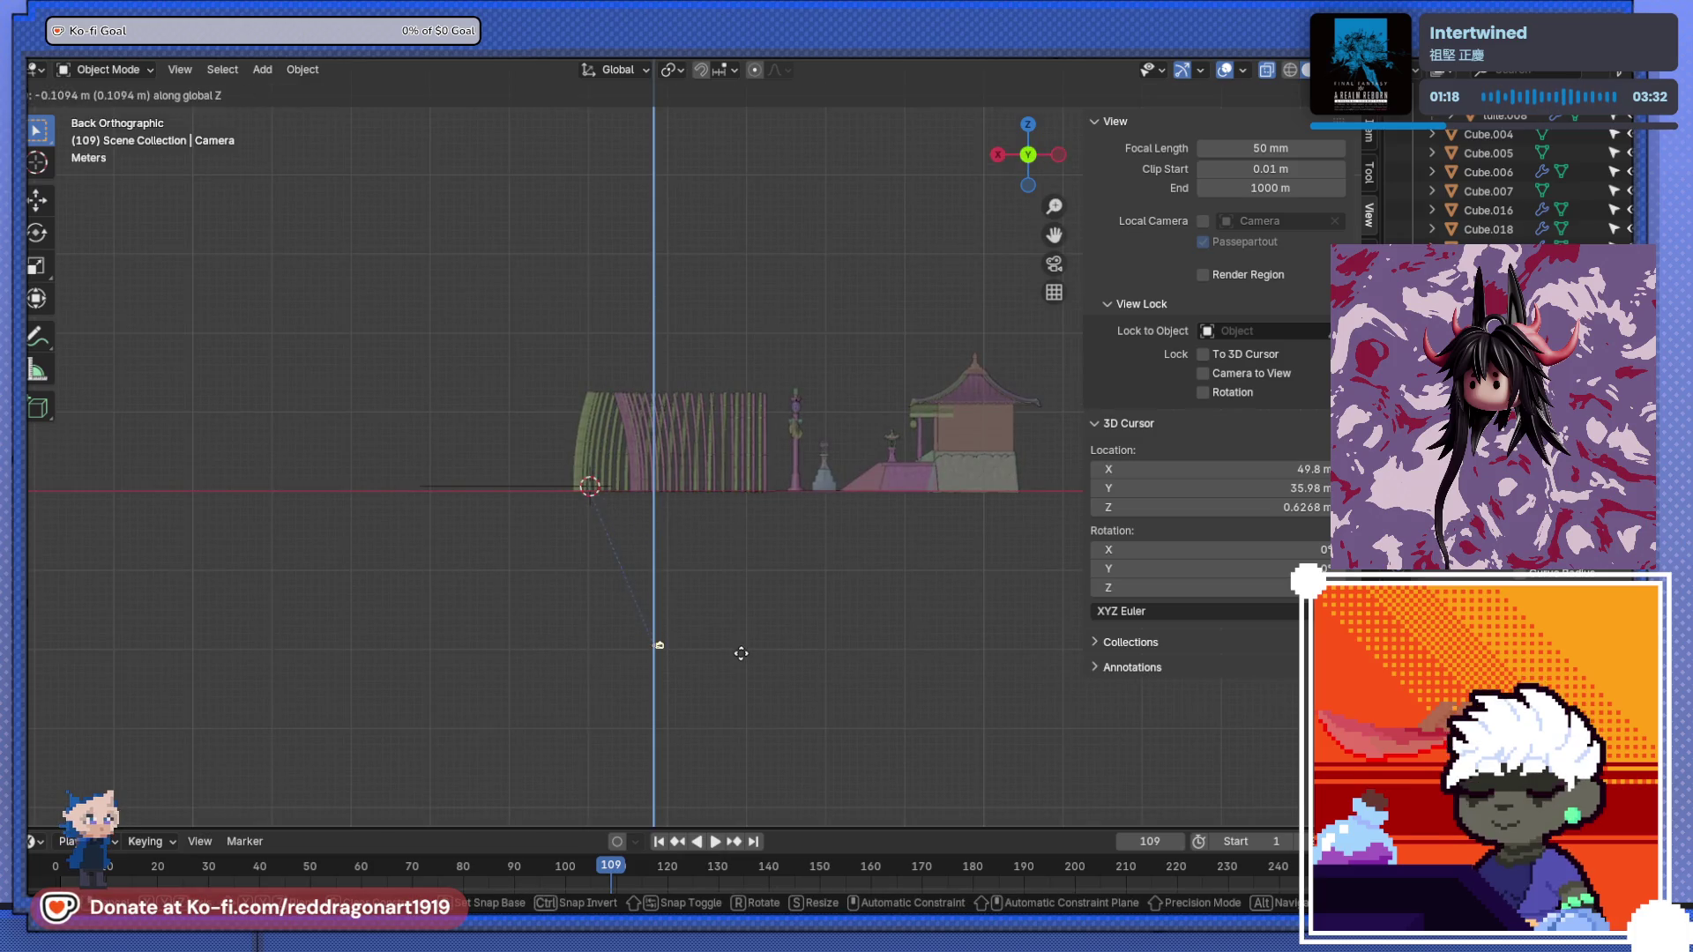
left_click(742, 635)
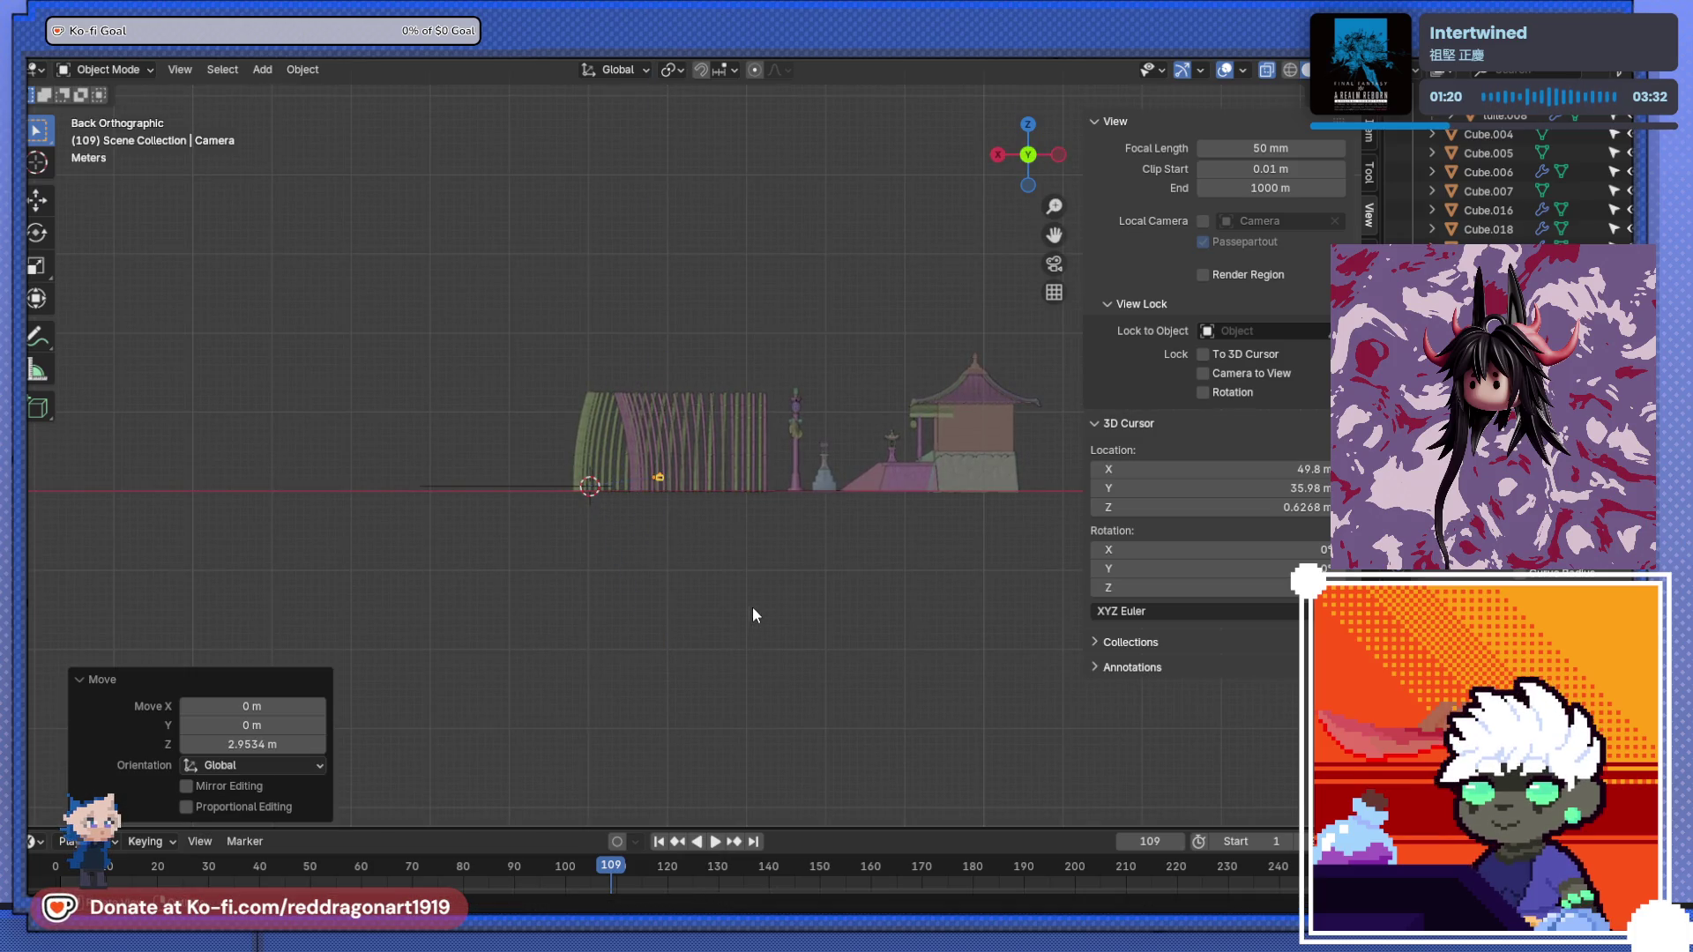
mouse_move(753, 607)
middle_mouse_down()
mouse_move(822, 580)
mouse_move(841, 618)
middle_mouse_up()
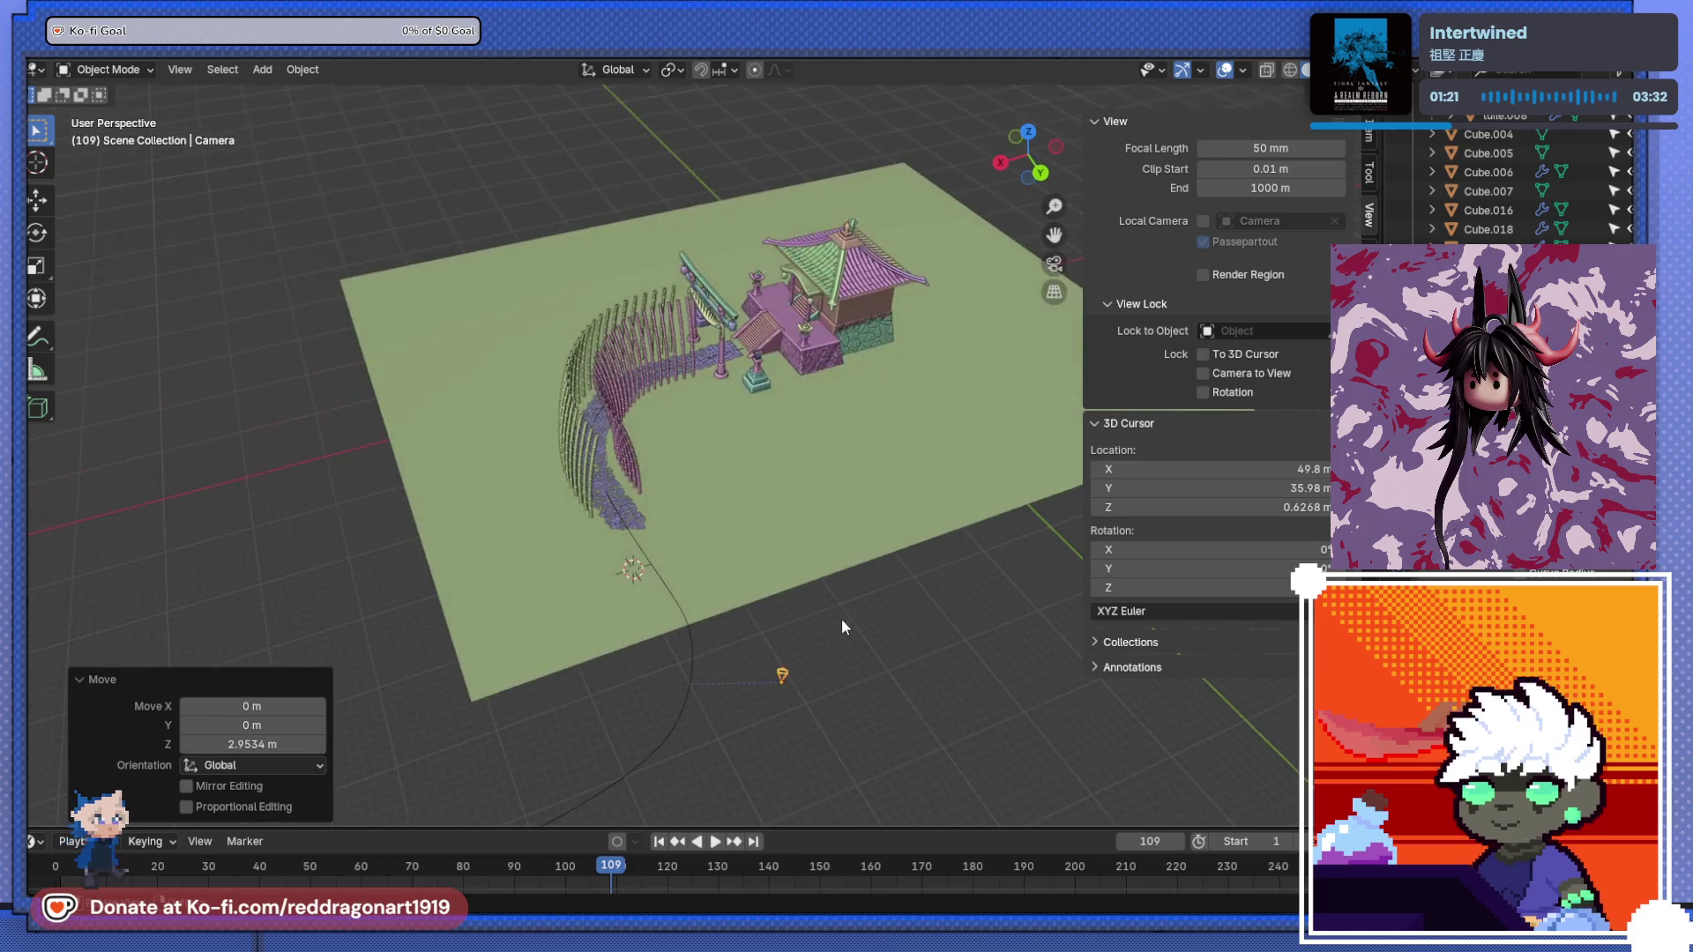
- Delete the camera and the Bézier curve from the shrine scene
key("x")
left_click(785, 674)
left_click(695, 699)
key("x")
left_click(693, 699)
mouse_move(693, 698)
middle_mouse_down()
mouse_move(748, 605)
mouse_move(817, 753)
mouse_move(828, 567)
mouse_move(684, 579)
middle_mouse_up()
scroll(753, 728, "up", 3)
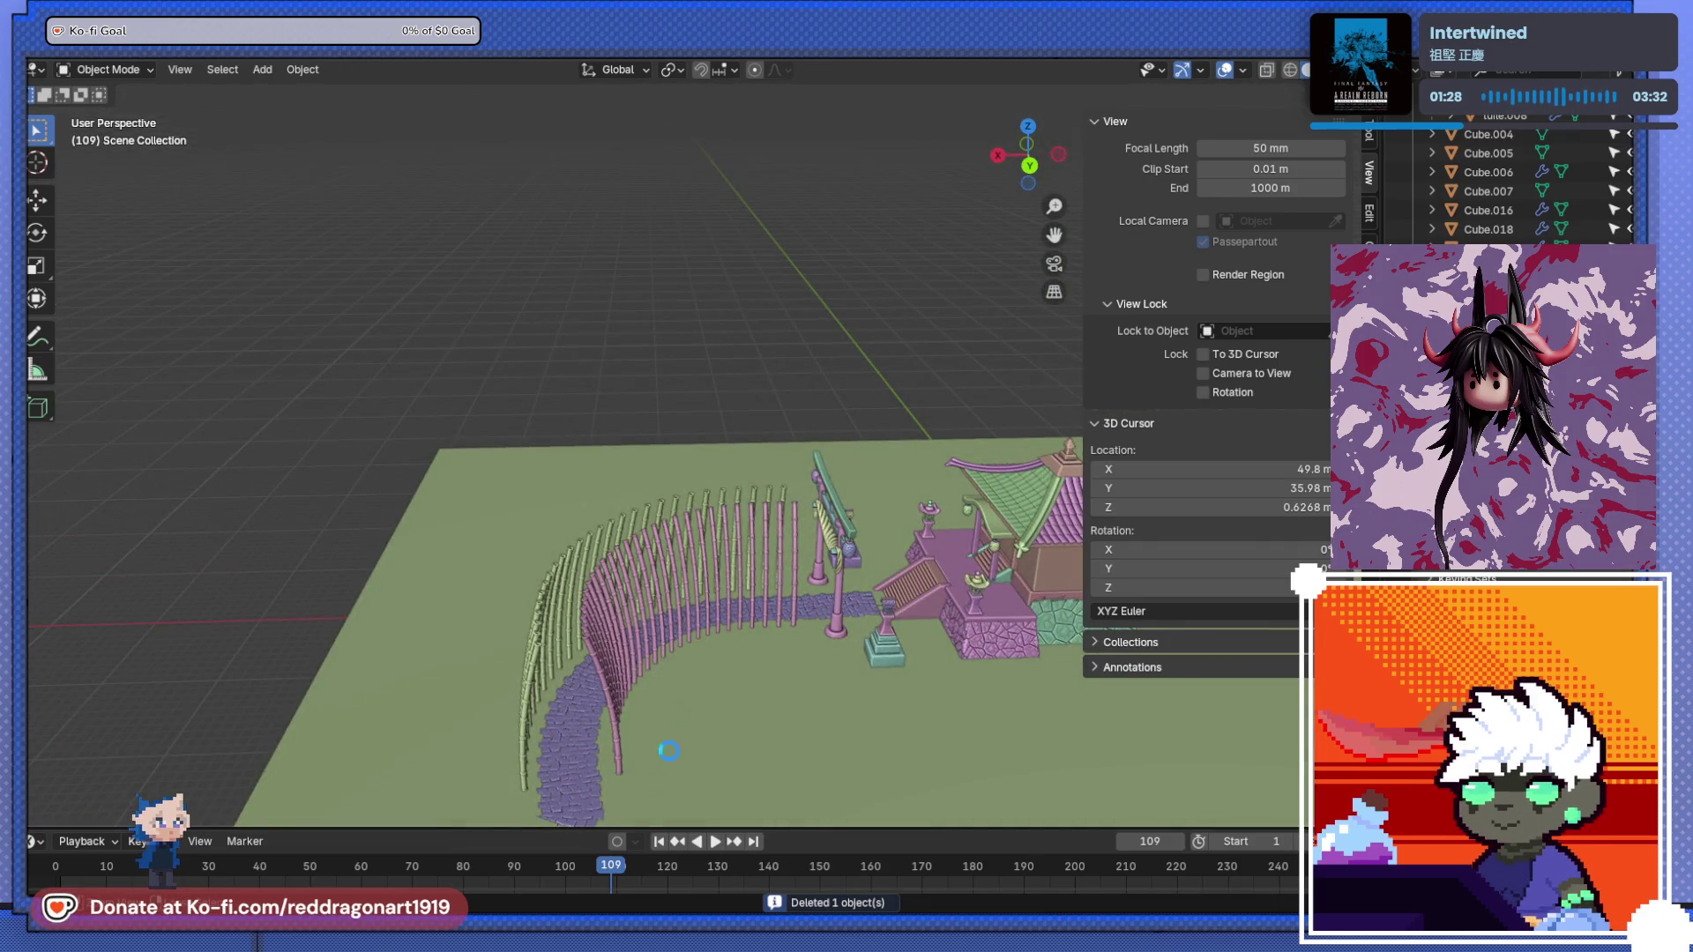
key("ctrl+s")
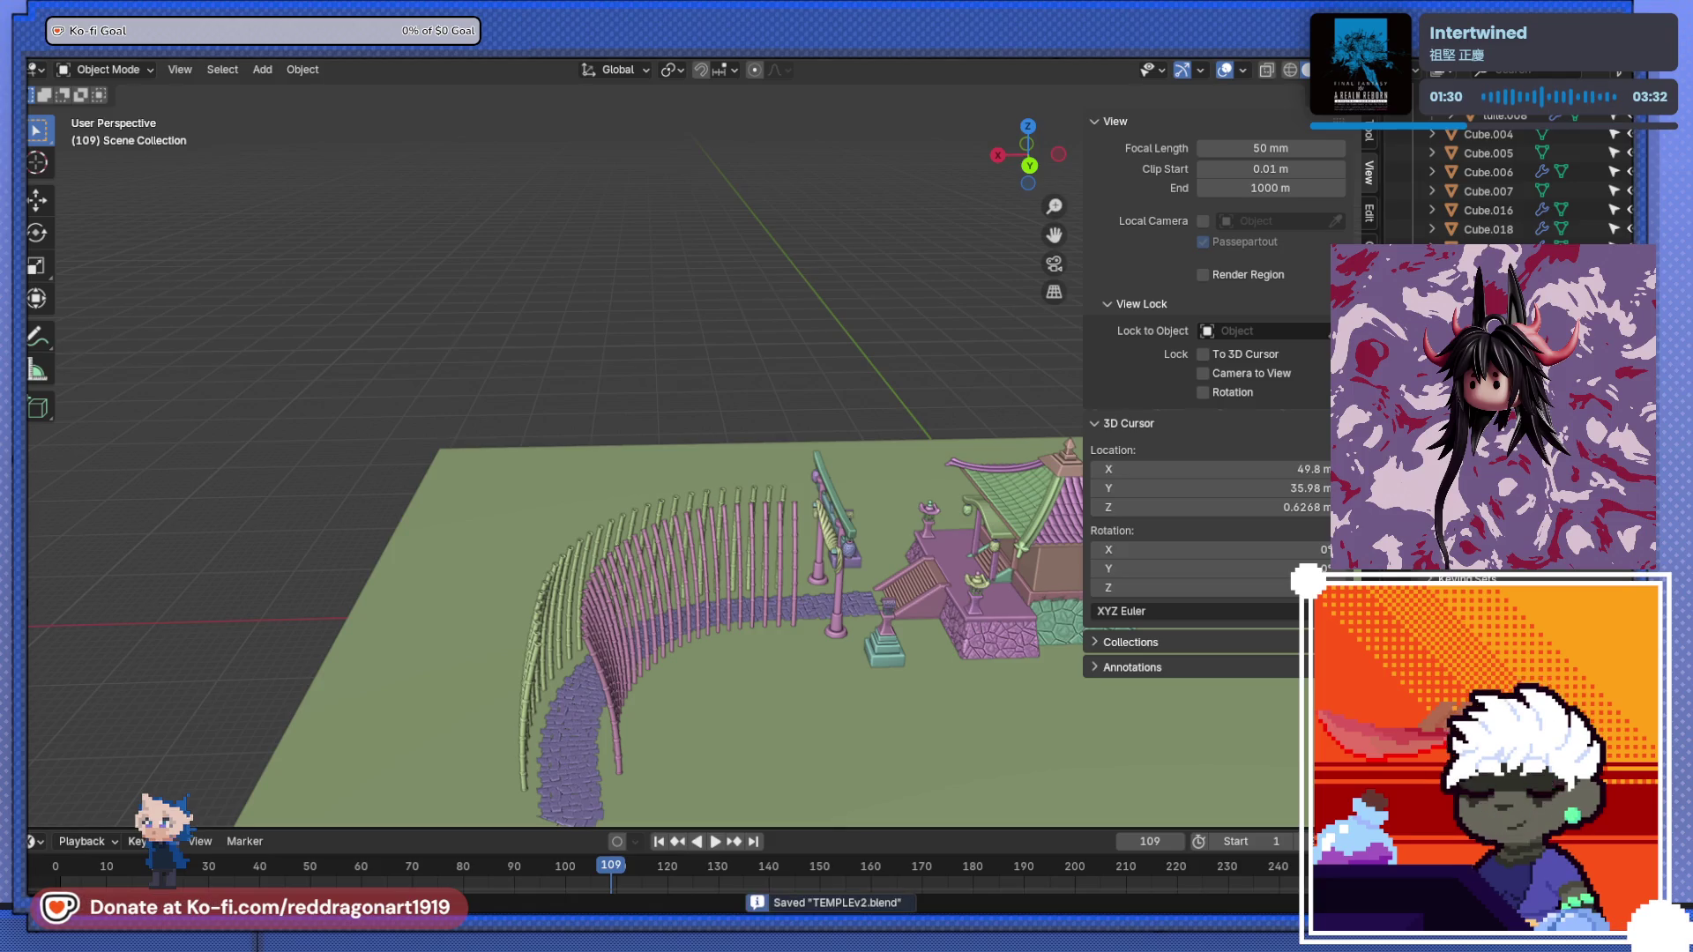